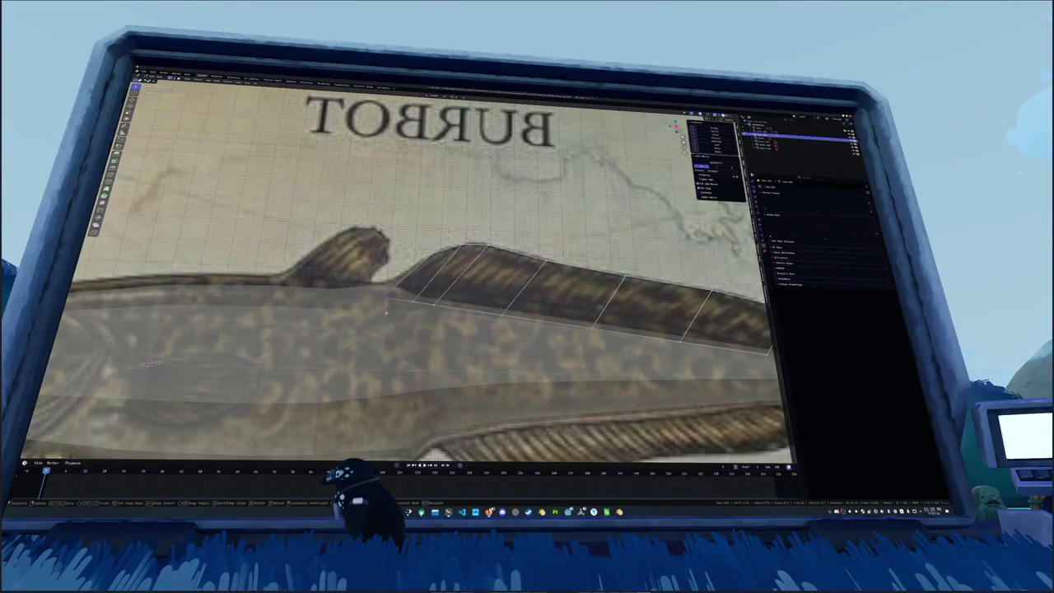
Slide a fin vertex, then add a new edge loop along the dorsal fin
{"action": "left_click", "coordinate": [401, 313]}
{"action": "scroll", "coordinate": [401, 313], "scroll_direction": "down", "scroll_amount": 3}
{"action": "key", "text": "ctrl+r"}
{"action": "left_click", "coordinate": [494, 284]}
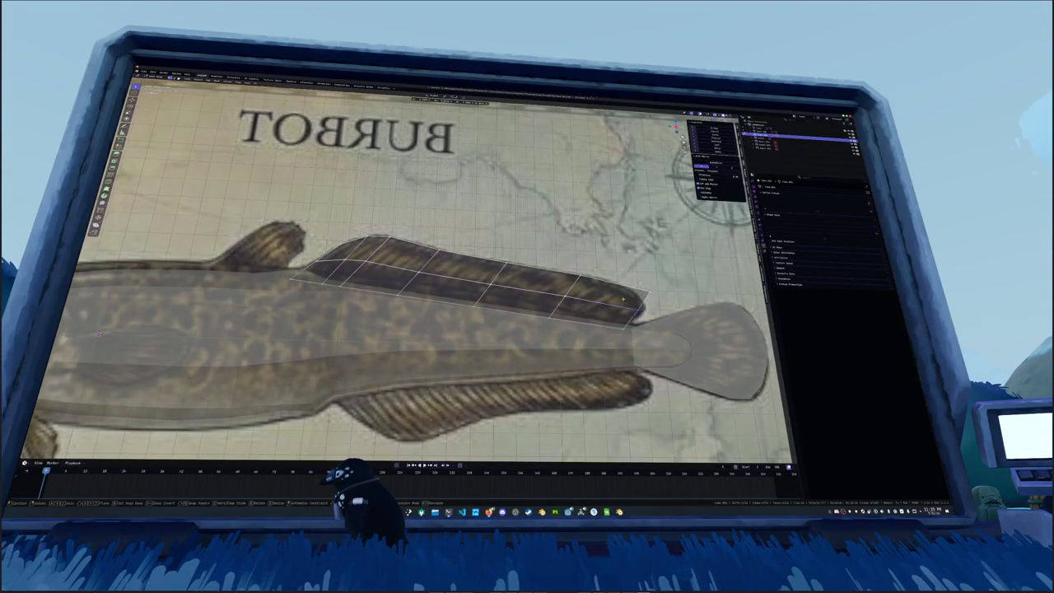
{"action": "key", "text": "g"}
{"action": "left_click", "coordinate": [97, 334]}
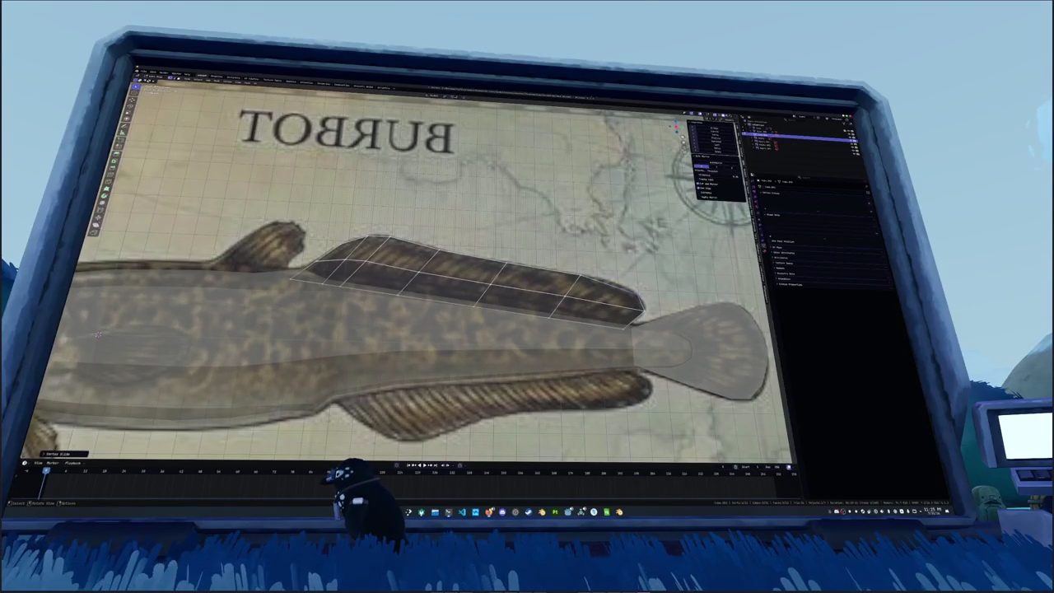
Cut two more fin loops, one near the tail end and one lengthwise toward the top edge
{"action": "key", "text": "ctrl+r"}
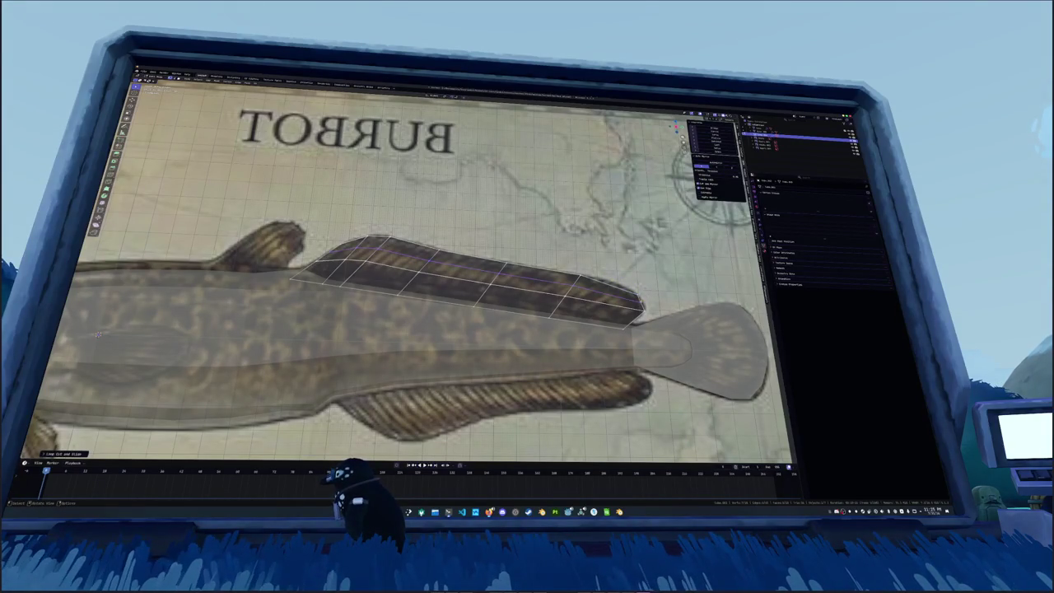
{"action": "left_click", "coordinate": [97, 334]}
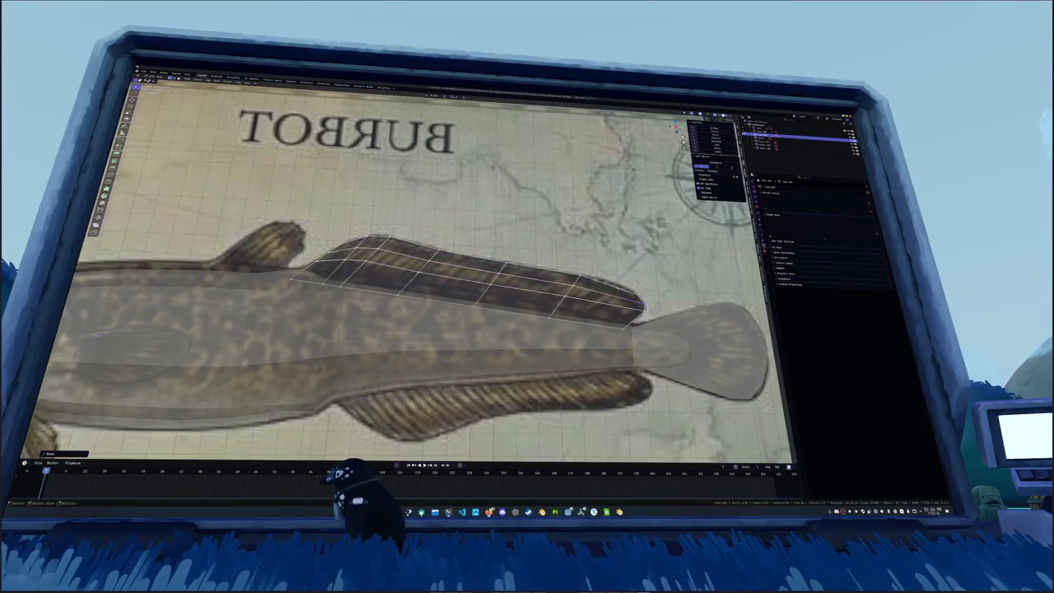
{"action": "left_click", "coordinate": [97, 333]}
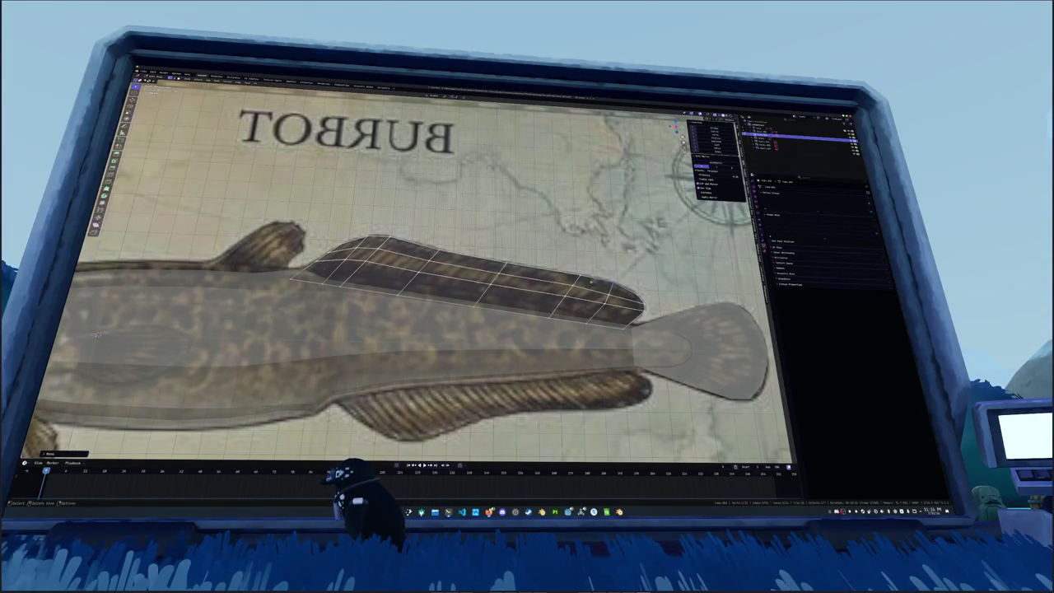
{"action": "middle_click_drag", "start_coordinate": [97, 333], "coordinate": [150, 324], "text": "shift"}
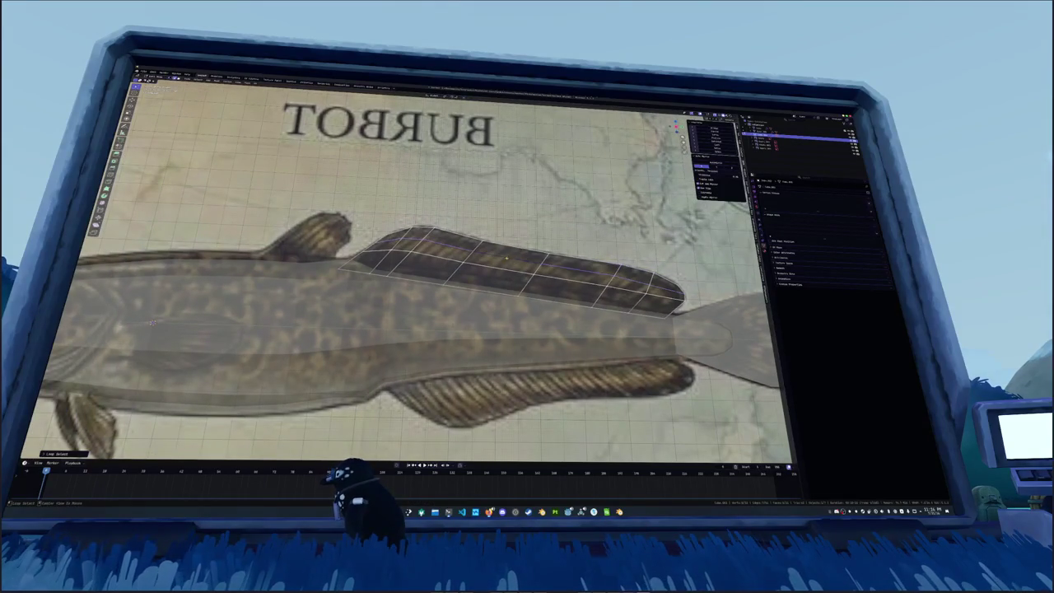
{"action": "key", "text": "ctrl+r"}
{"action": "left_click", "coordinate": [412, 247]}
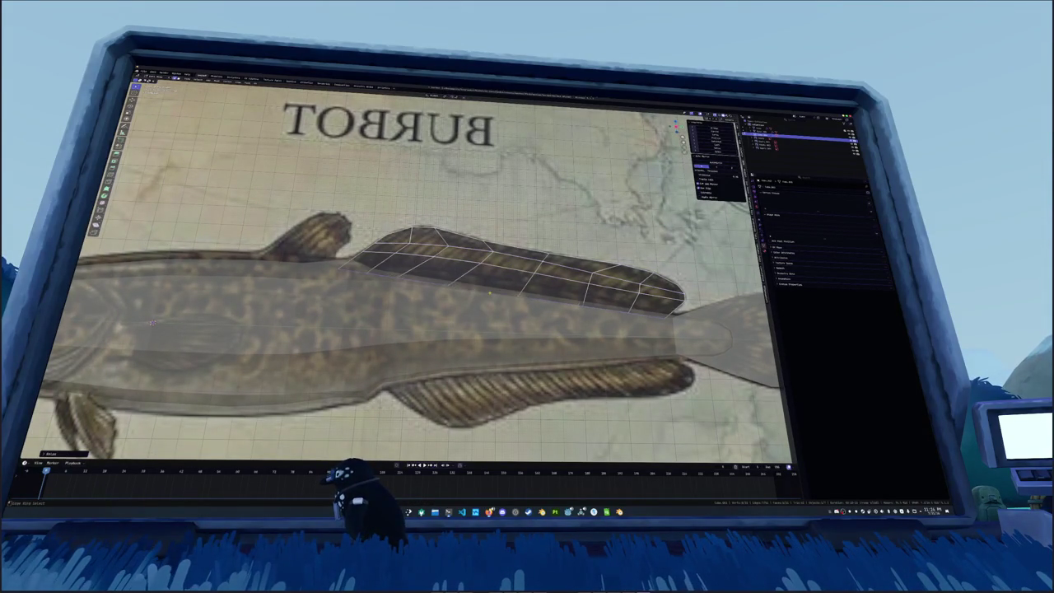
Relax the fin's selected edge loops and return to Object Mode
{"action": "left_click", "coordinate": [467, 277], "text": "alt"}
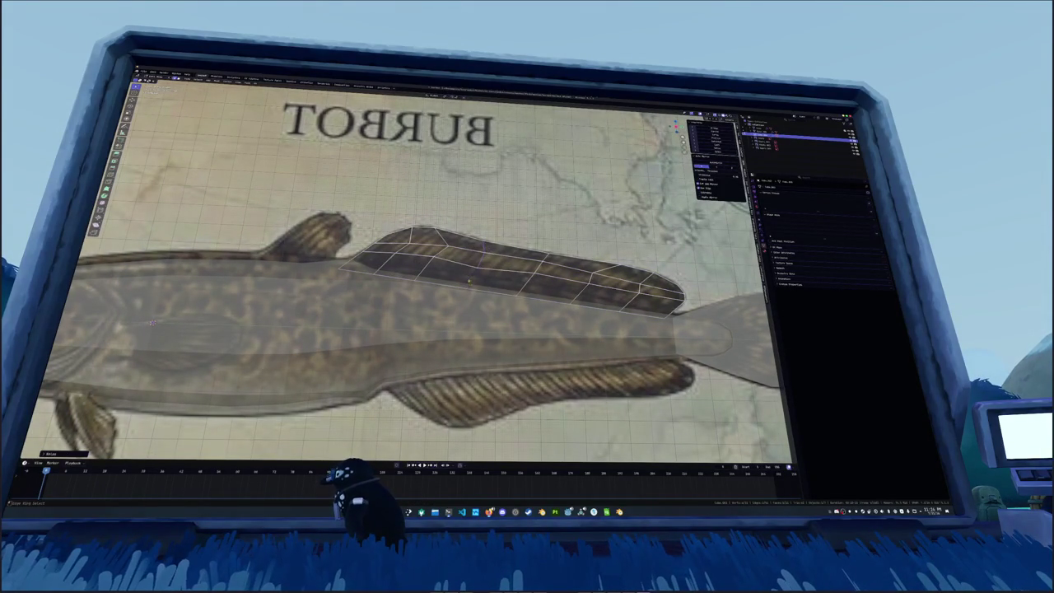
{"action": "key", "text": "shift+r"}
{"action": "left_click", "coordinate": [423, 265], "text": "alt"}
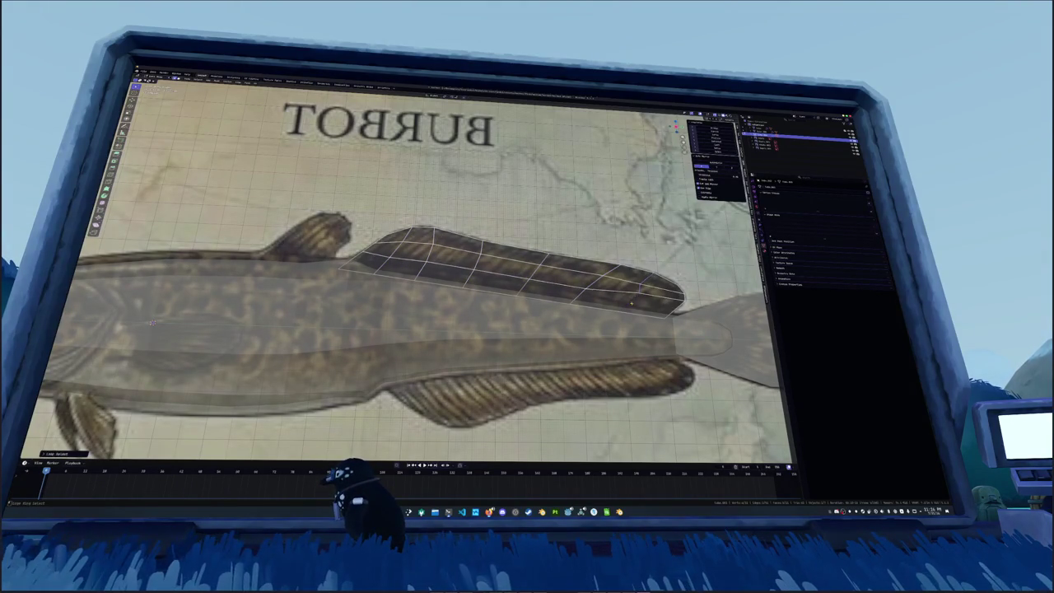
{"action": "key", "text": "Tab"}
{"action": "scroll", "coordinate": [485, 318], "scroll_direction": "down", "scroll_amount": 2}
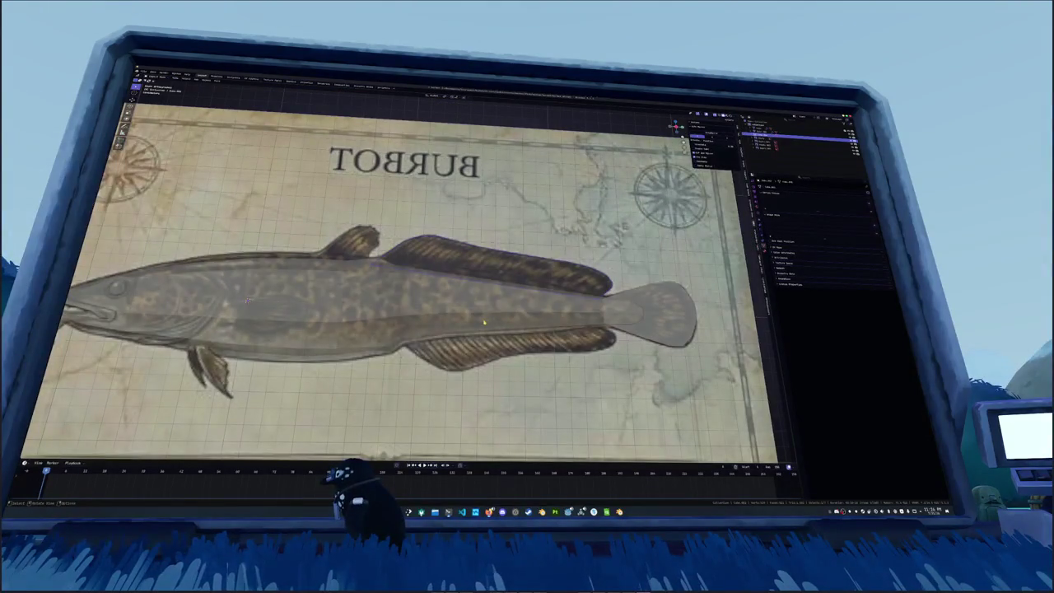
Separate the selected belly edge of the burbot body into its own object
{"action": "left_click", "coordinate": [485, 318]}
{"action": "key", "text": "Tab"}
{"action": "scroll", "coordinate": [568, 338], "scroll_direction": "up", "scroll_amount": 2}
{"action": "middle_click_drag", "start_coordinate": [568, 337], "coordinate": [576, 272]}
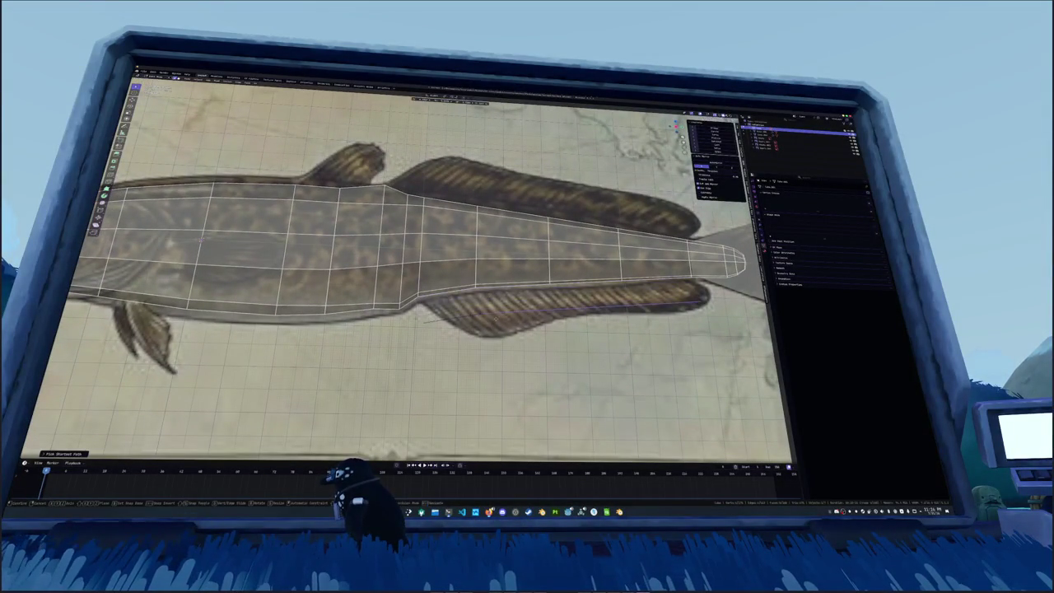
{"action": "right_click", "coordinate": [482, 317]}
{"action": "left_click", "coordinate": [531, 319]}
{"action": "key", "text": "Tab"}
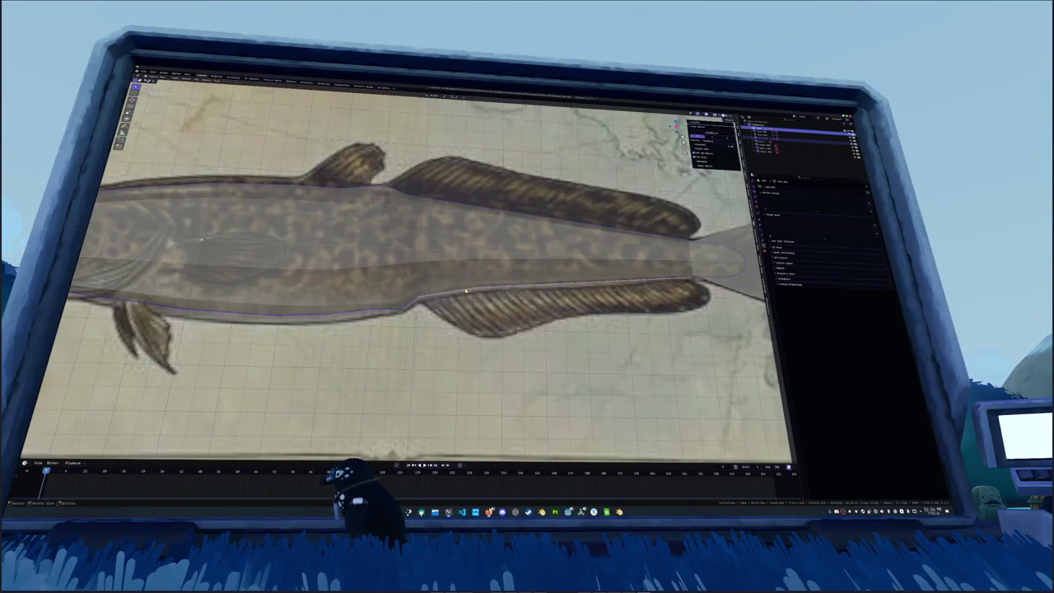
Extrude the lower seam down to the anal fin's edge
{"action": "key", "text": "g"}
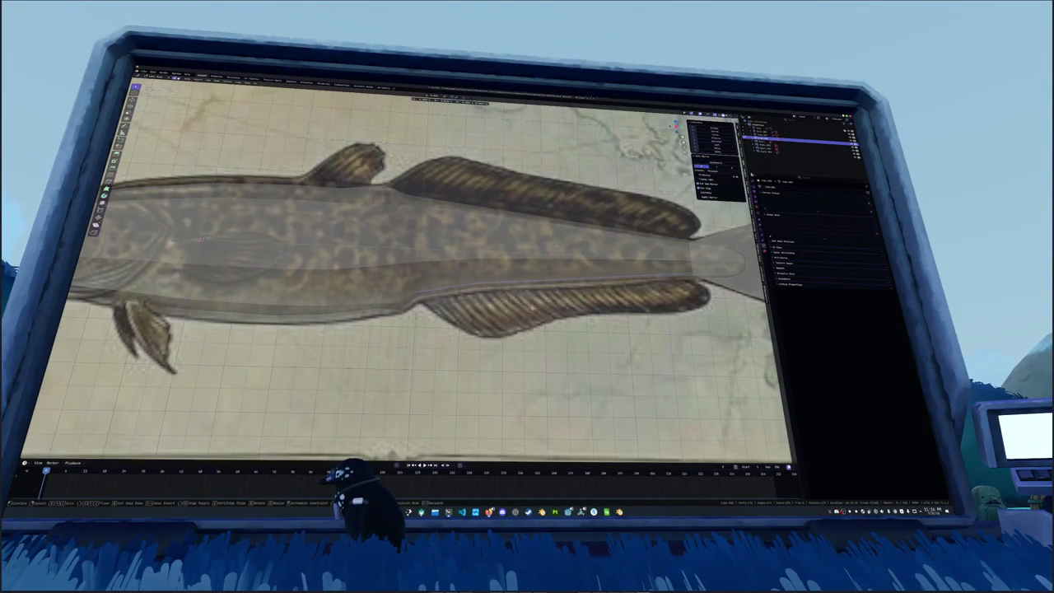
{"action": "key", "text": "Return"}
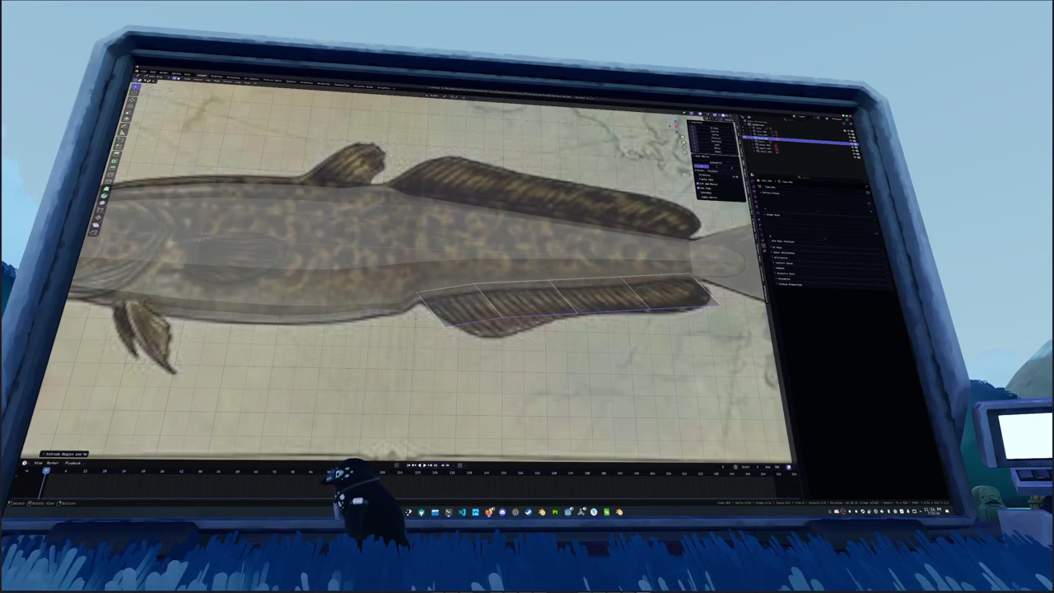
{"action": "mouse_move", "coordinate": [581, 511]}
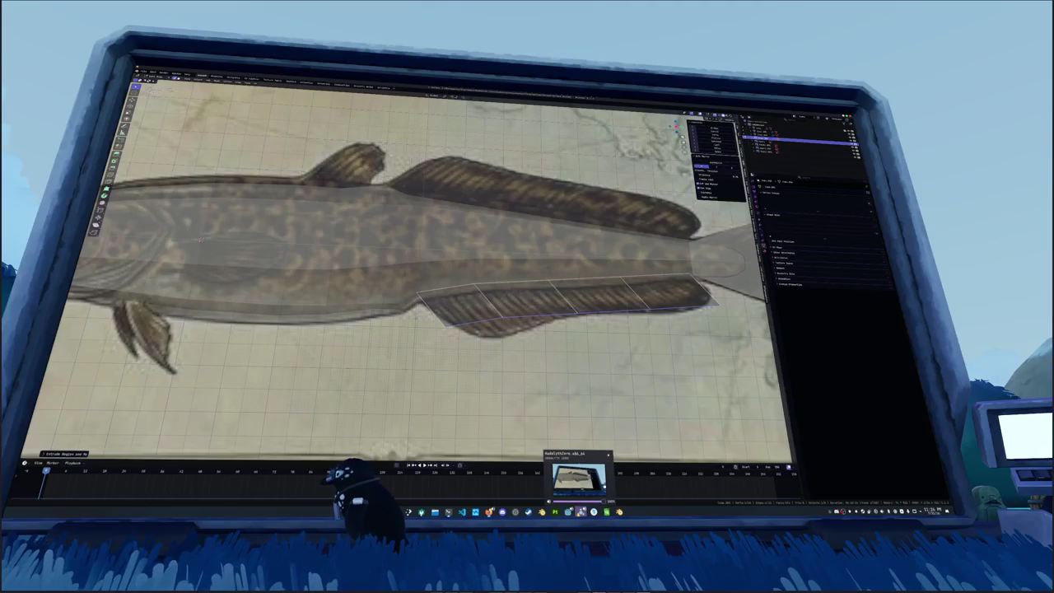
{"action": "left_click", "coordinate": [578, 479]}
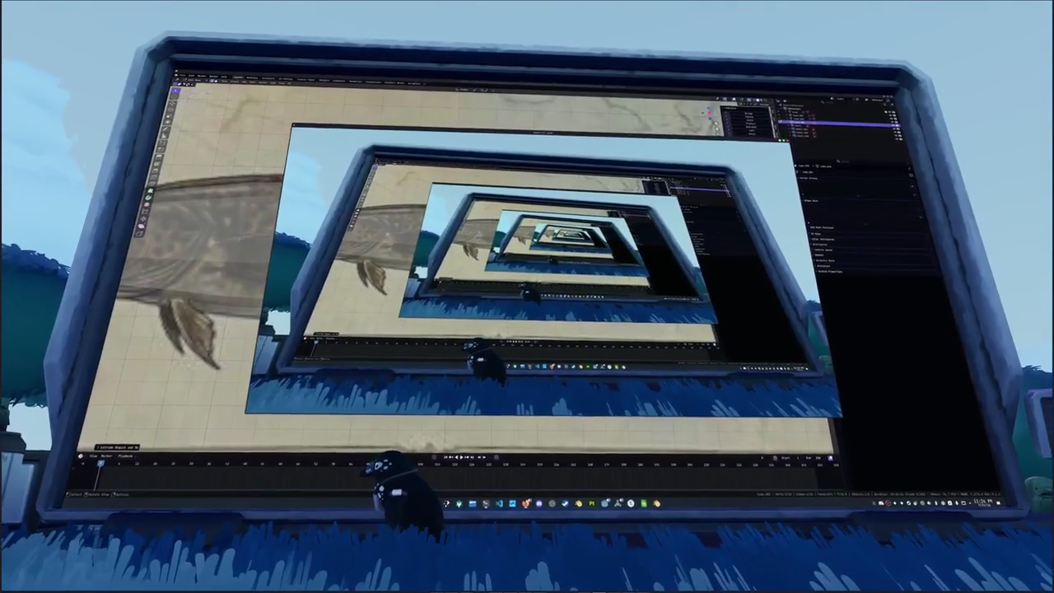
Dismiss the VR mirror window to get the fish viewport back
{"action": "key", "text": "alt+Tab"}
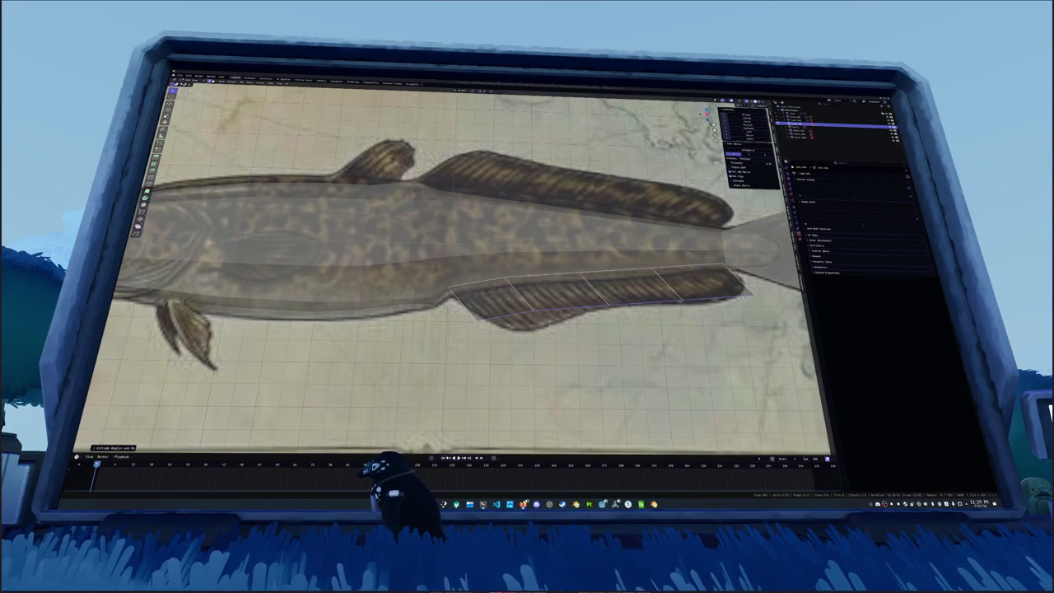
Move the lower fin's bottom edge and first vertices onto the painted fin outline
{"action": "left_click", "coordinate": [679, 297]}
{"action": "key", "text": "g"}
{"action": "key", "text": "g"}
{"action": "key", "text": "Return"}
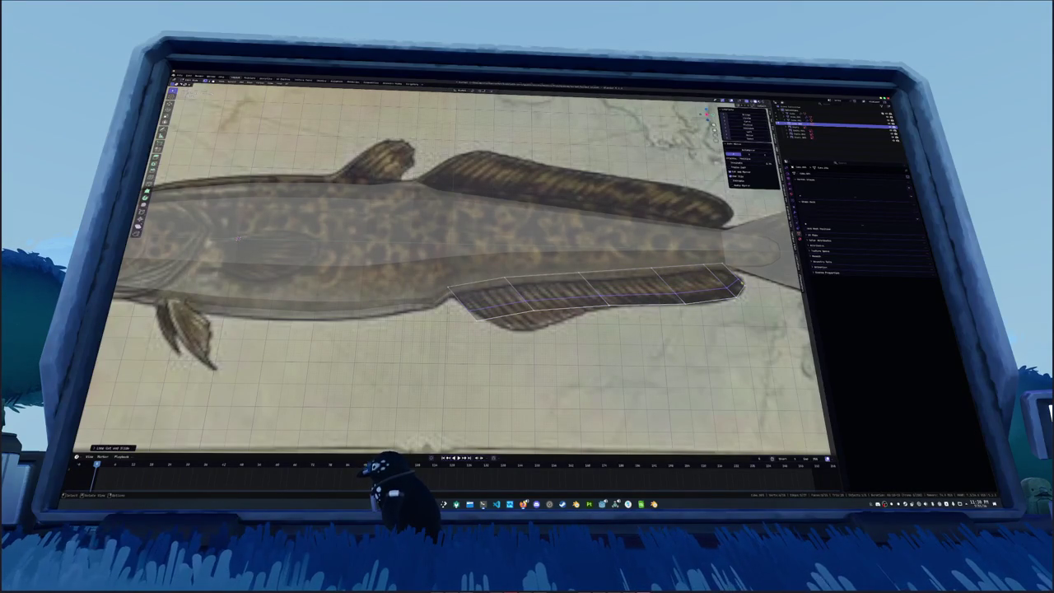
{"action": "key", "text": "g"}
{"action": "key", "text": "Return"}
{"action": "key", "text": "g"}
{"action": "key", "text": "g"}
{"action": "key", "text": "Return"}
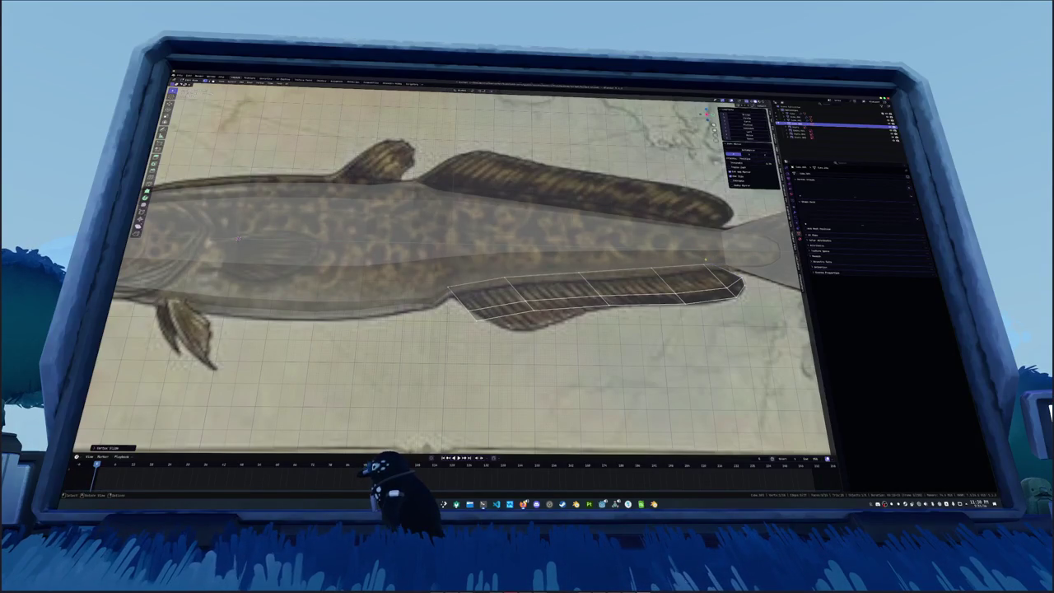
Nudge the remaining anal fin vertices to match the painted outline
{"action": "key", "text": "g"}
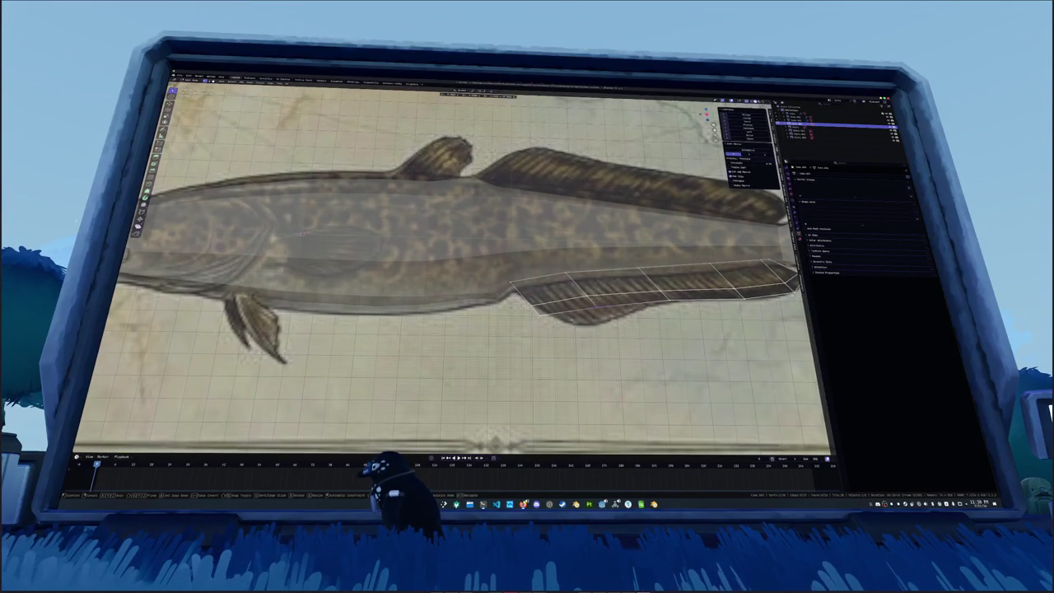
{"action": "key", "text": "Return"}
{"action": "key", "text": "g"}
{"action": "key", "text": "Return"}
{"action": "key", "text": "g"}
{"action": "key", "text": "Return"}
{"action": "key", "text": "g"}
{"action": "key", "text": "Return"}
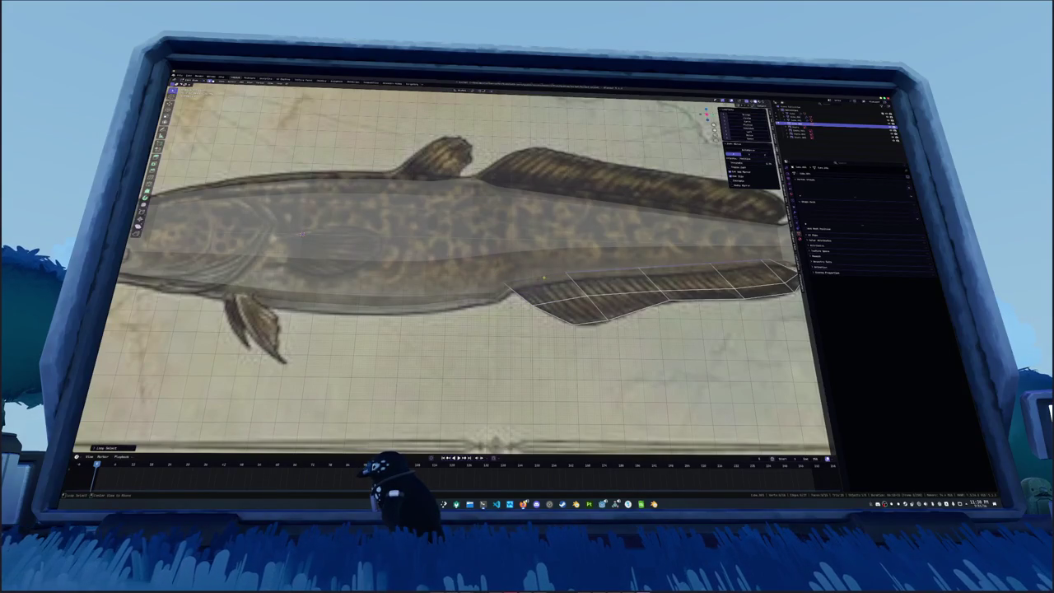
Select the whole lower fin, shift its tail-end edges slightly, and exit Edit Mode
{"action": "key", "text": "alt+a"}
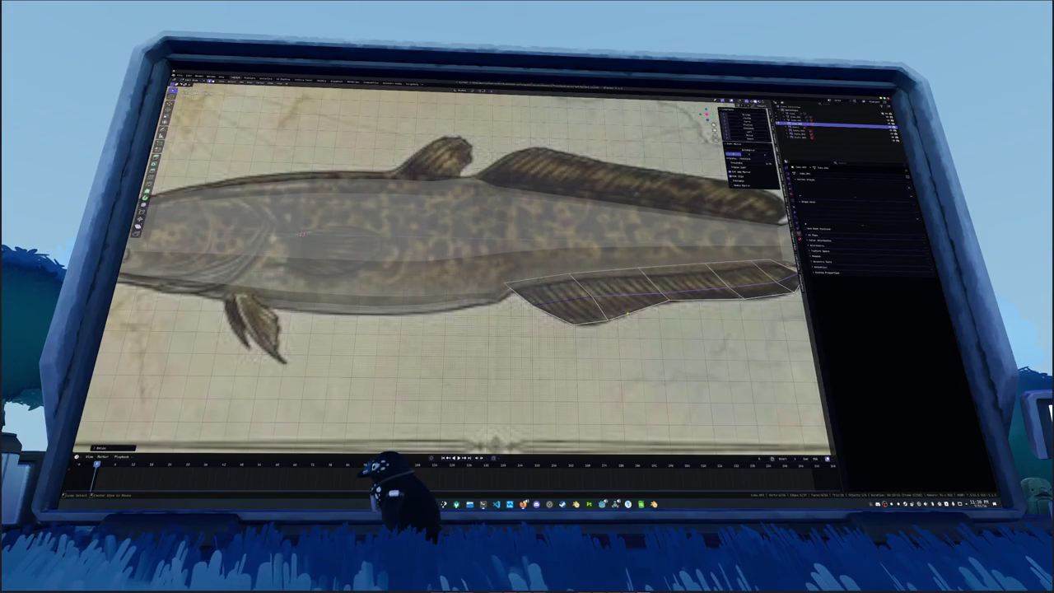
{"action": "key", "text": "l"}
{"action": "key", "text": "g"}
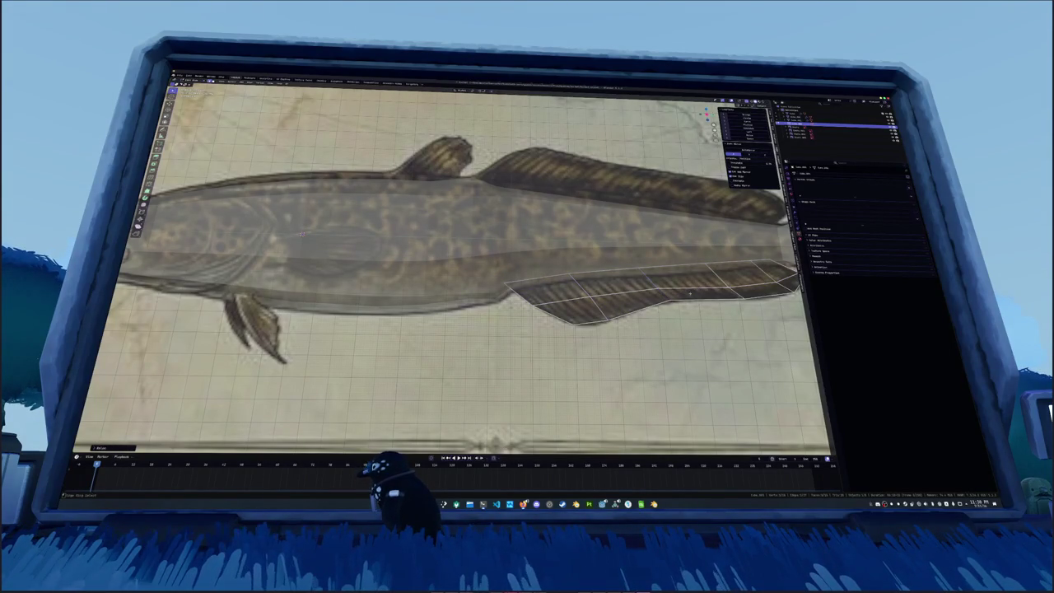
{"action": "key", "text": "Return"}
{"action": "scroll", "coordinate": [461, 264], "scroll_direction": "down", "scroll_amount": 3}
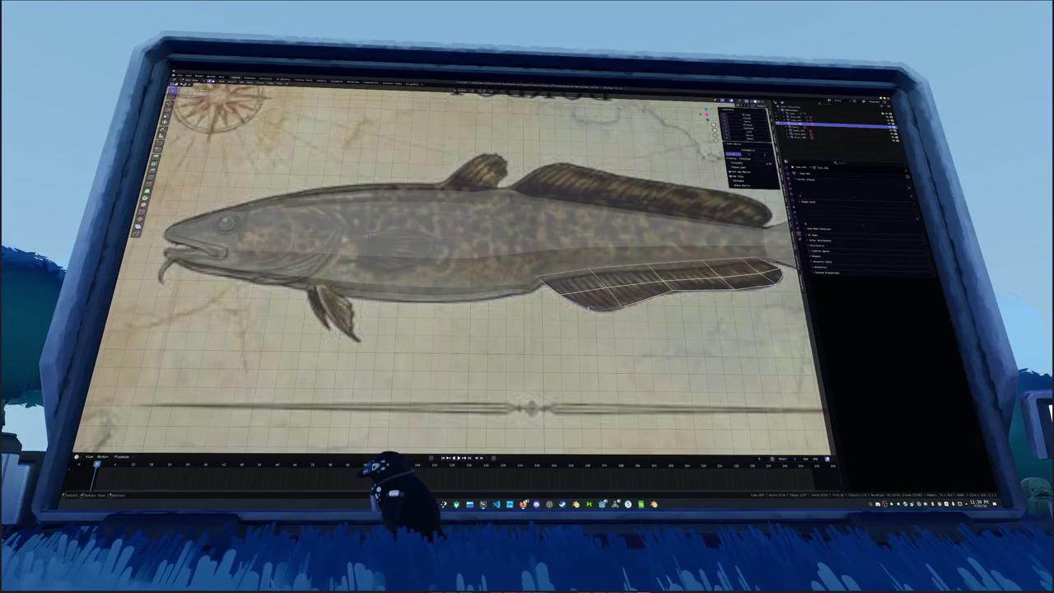
{"action": "key", "text": "g"}
{"action": "key", "text": "Tab"}
{"action": "scroll", "coordinate": [461, 264], "scroll_direction": "down", "scroll_amount": 2}
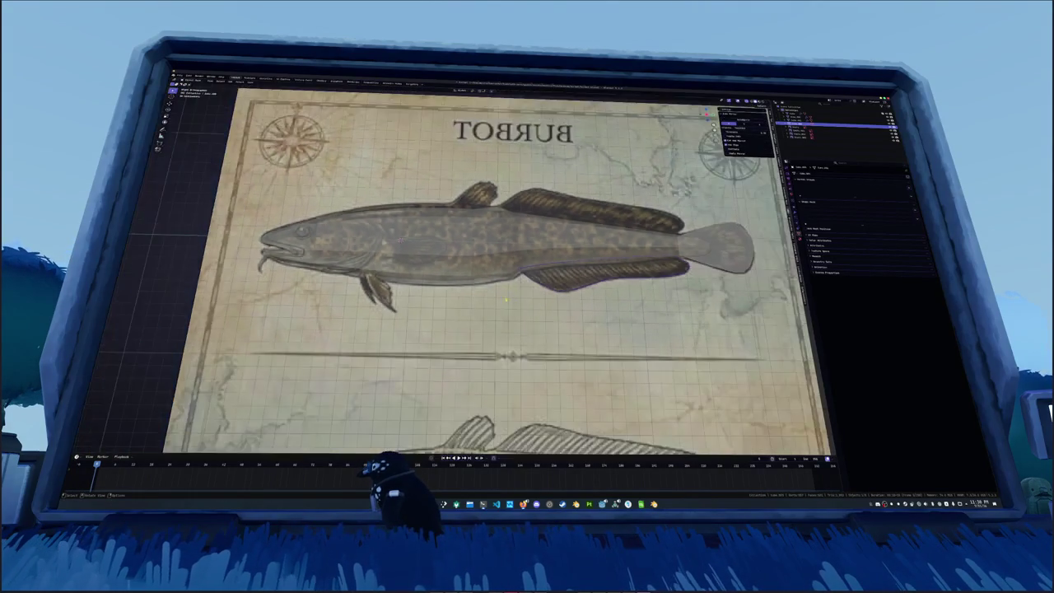
Separate the fish mesh into its loose parts
{"action": "scroll", "coordinate": [462, 263], "scroll_direction": "up", "scroll_amount": 4}
{"action": "key", "text": "Tab"}
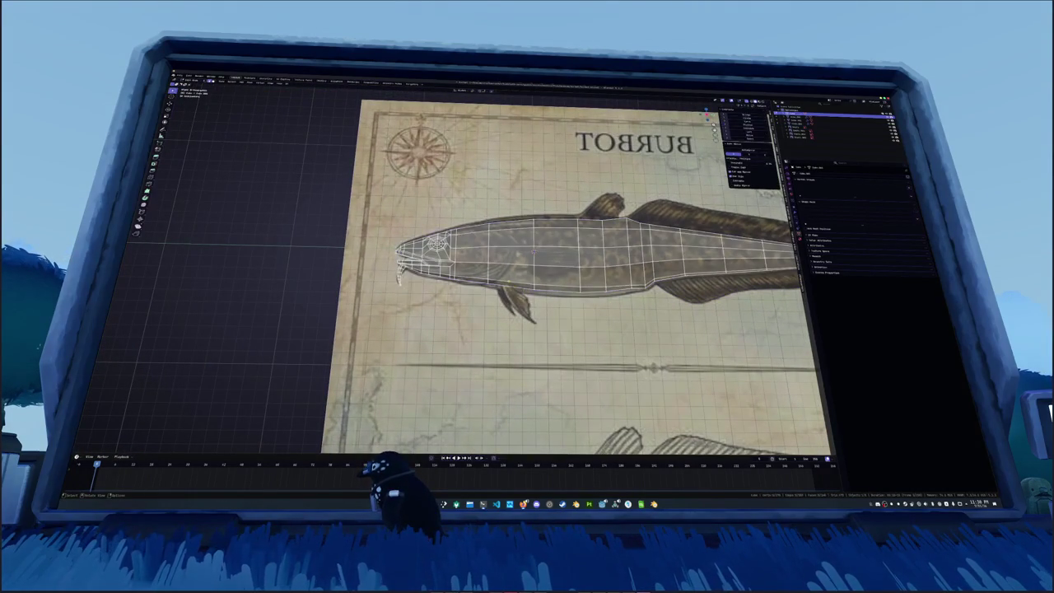
{"action": "right_click", "coordinate": [519, 301]}
{"action": "mouse_move", "coordinate": [535, 303]}
{"action": "left_click", "coordinate": [549, 304]}
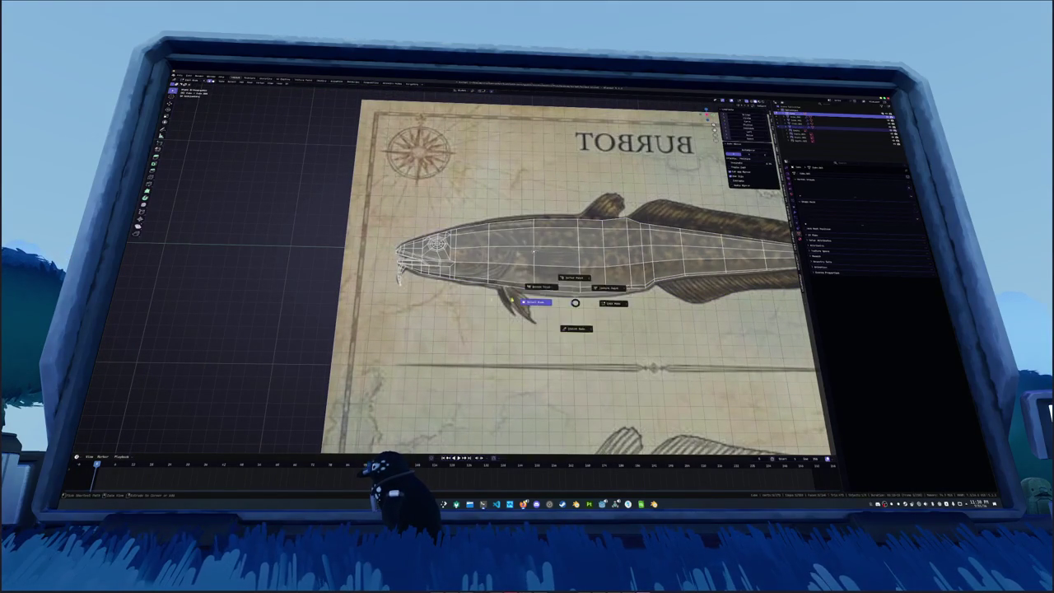
{"action": "key", "text": "Tab"}
Slide a head vertex on one separated piece, then run the game from Godot with F5
{"action": "scroll", "coordinate": [514, 300], "scroll_direction": "up", "scroll_amount": 3}
{"action": "left_click", "coordinate": [527, 301]}
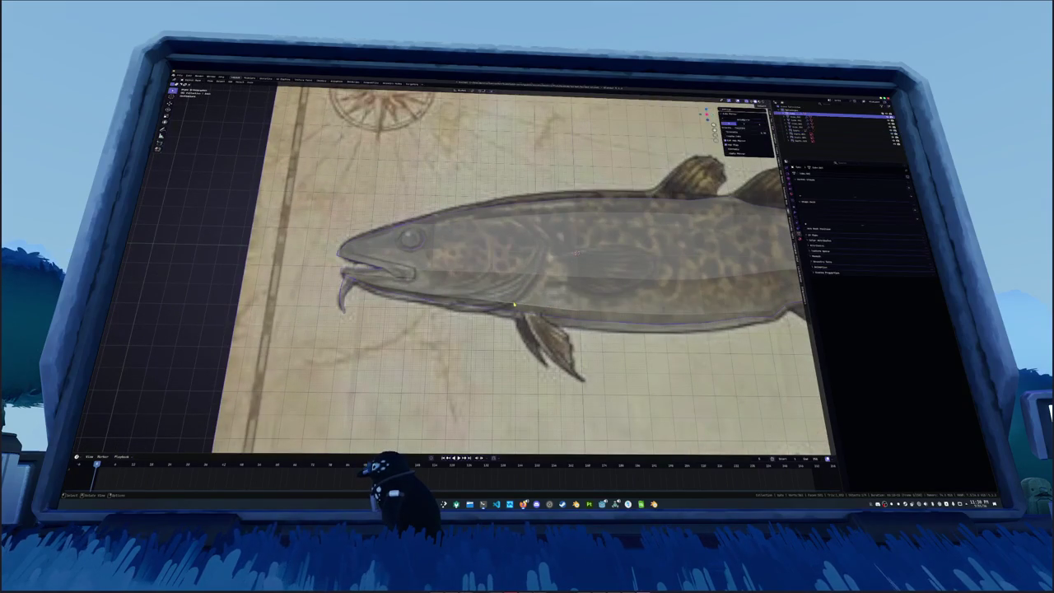
{"action": "key", "text": "Tab"}
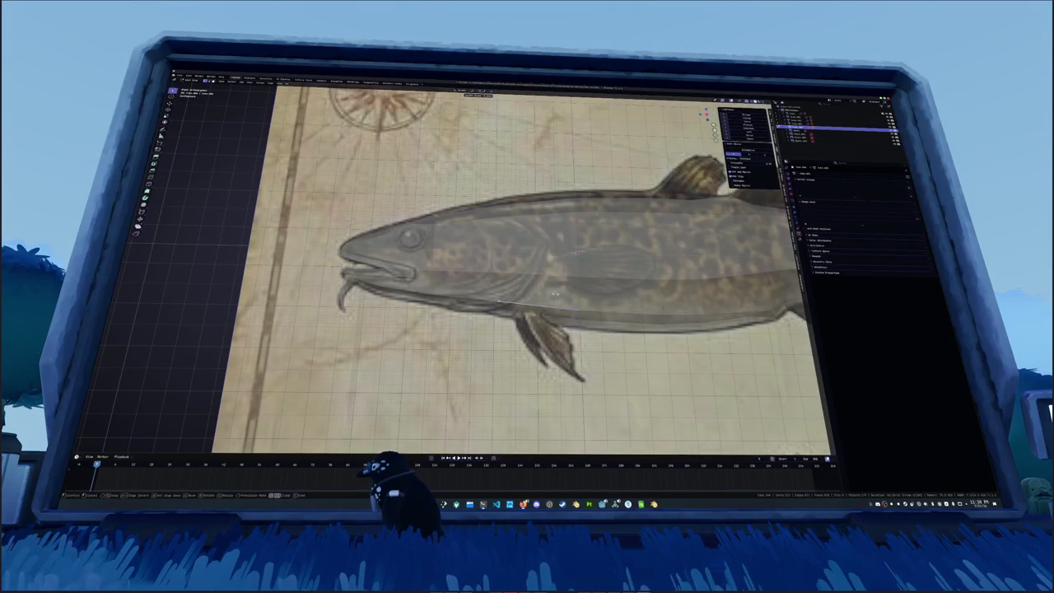
{"action": "left_click", "coordinate": [541, 307]}
{"action": "key", "text": "alt+Tab"}
{"action": "key", "text": "alt+Tab"}
{"action": "key", "text": "alt+Tab"}
{"action": "key", "text": "F5"}
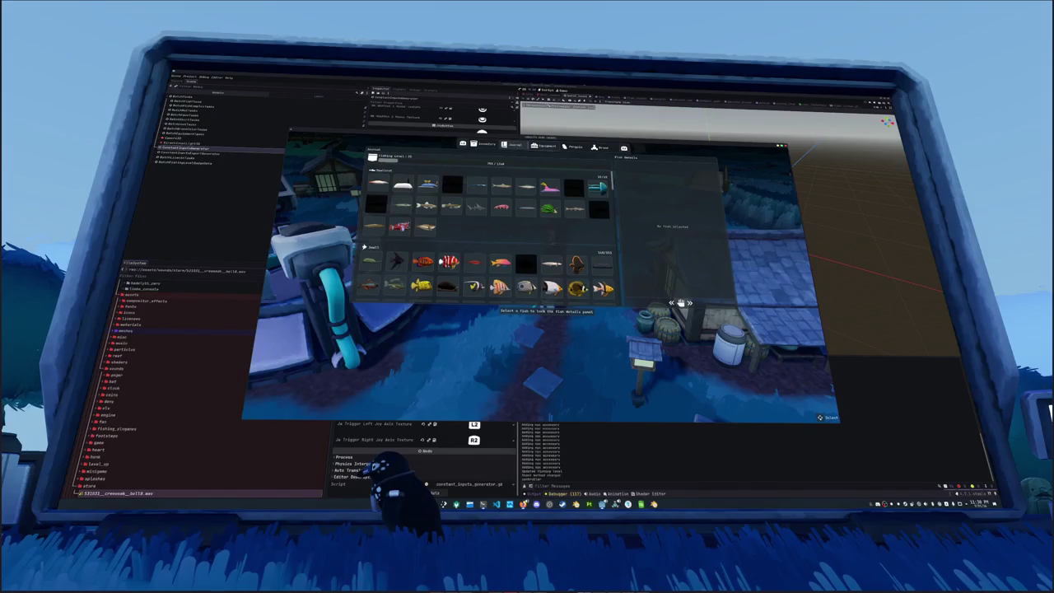
Browse the game menu's Inventory and Dress pages, then return to the code editor at line 383
{"action": "left_click", "coordinate": [486, 144]}
{"action": "left_click", "coordinate": [600, 147]}
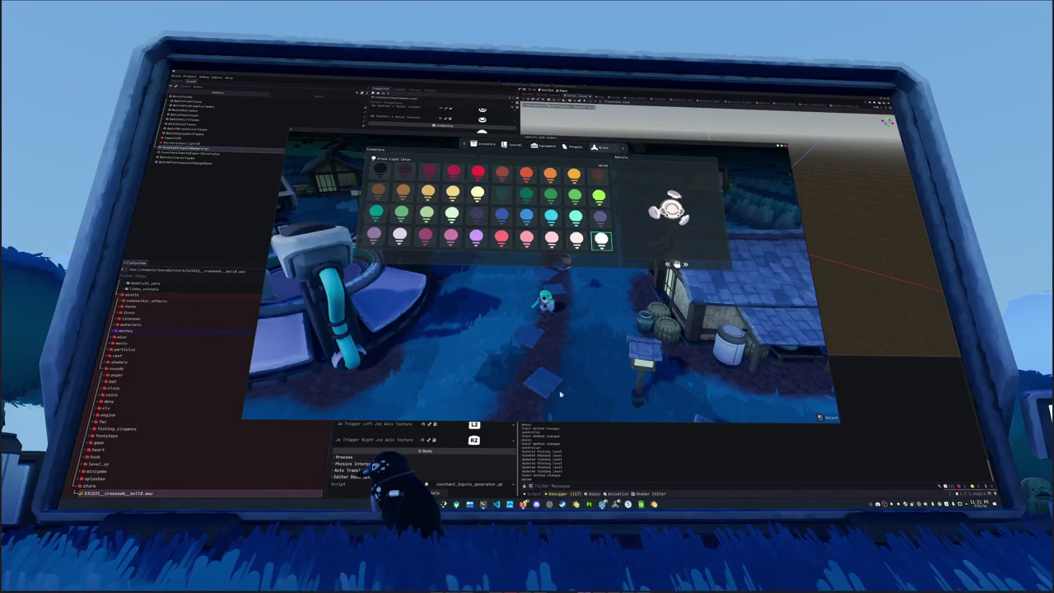
{"action": "left_click", "coordinate": [508, 504]}
{"action": "left_click", "coordinate": [541, 302]}
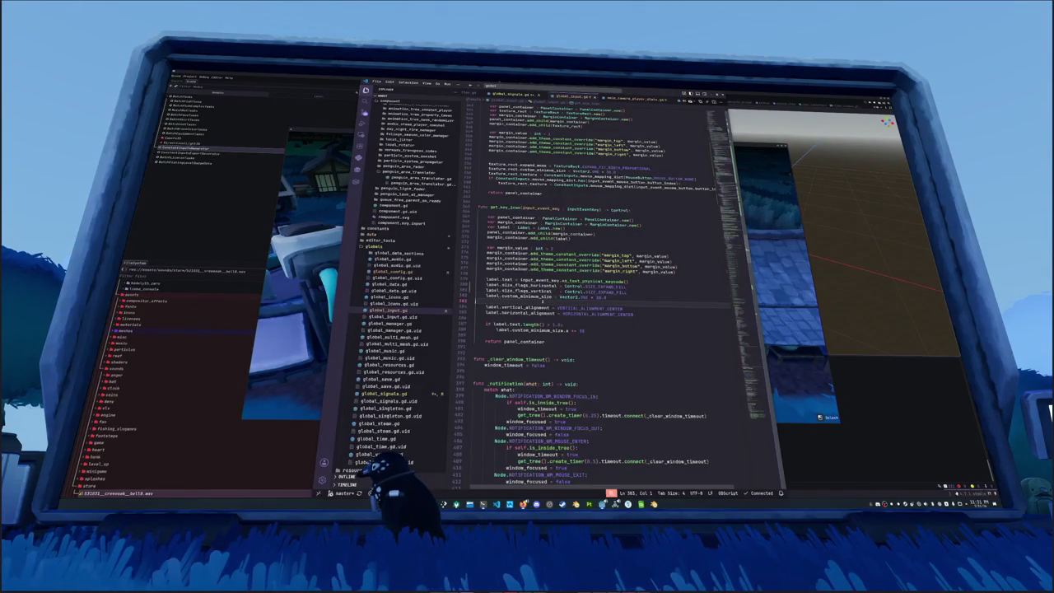
Open the tab-menu script (tab_bar/menu.gd) via quick file search
{"action": "key", "text": "ctrl+p"}
{"action": "type", "text": "tab_bar/"}
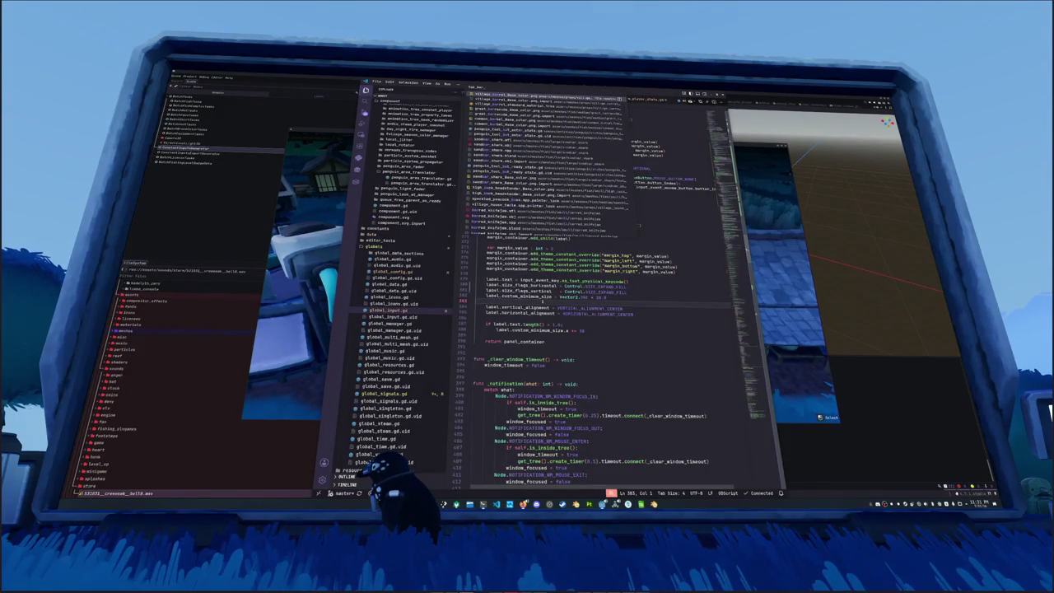
{"action": "key", "text": "BackSpace"}
{"action": "key", "text": "BackSpace"}
{"action": "key", "text": "BackSpace"}
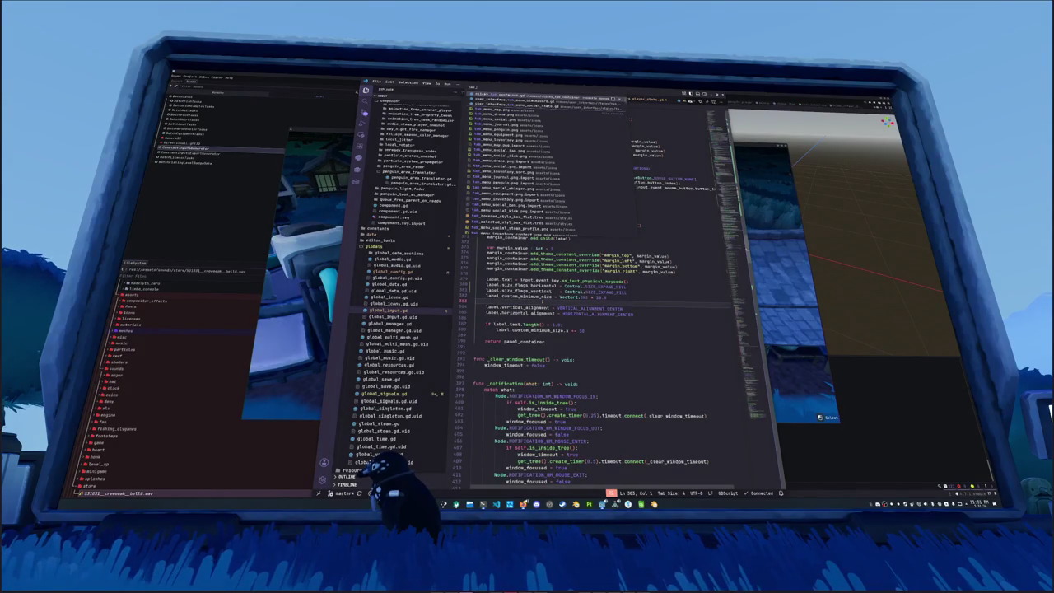
{"action": "type", "text": "menu.gd"}
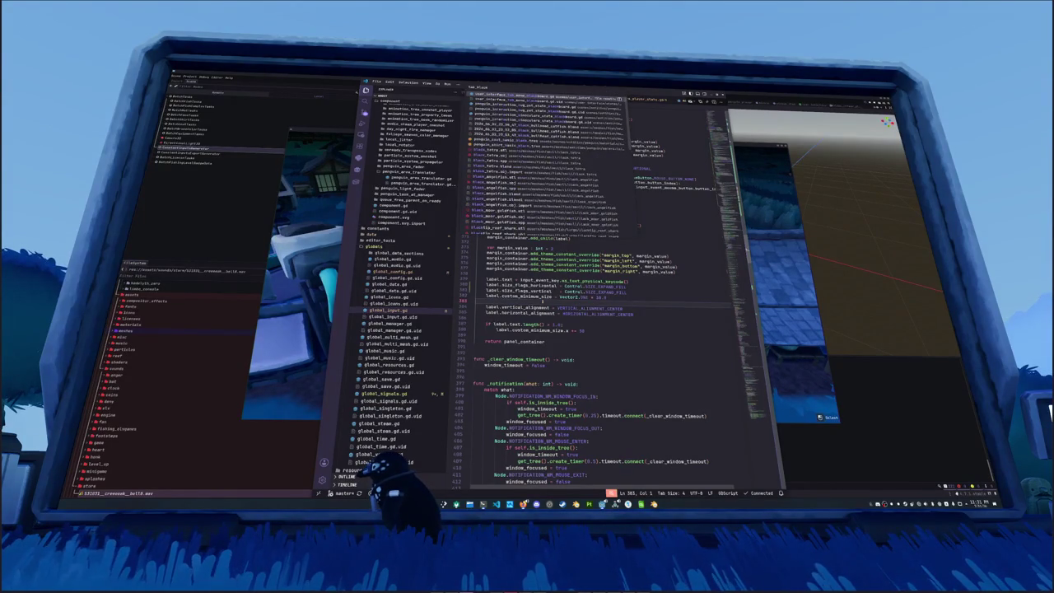
{"action": "key", "text": "Return"}
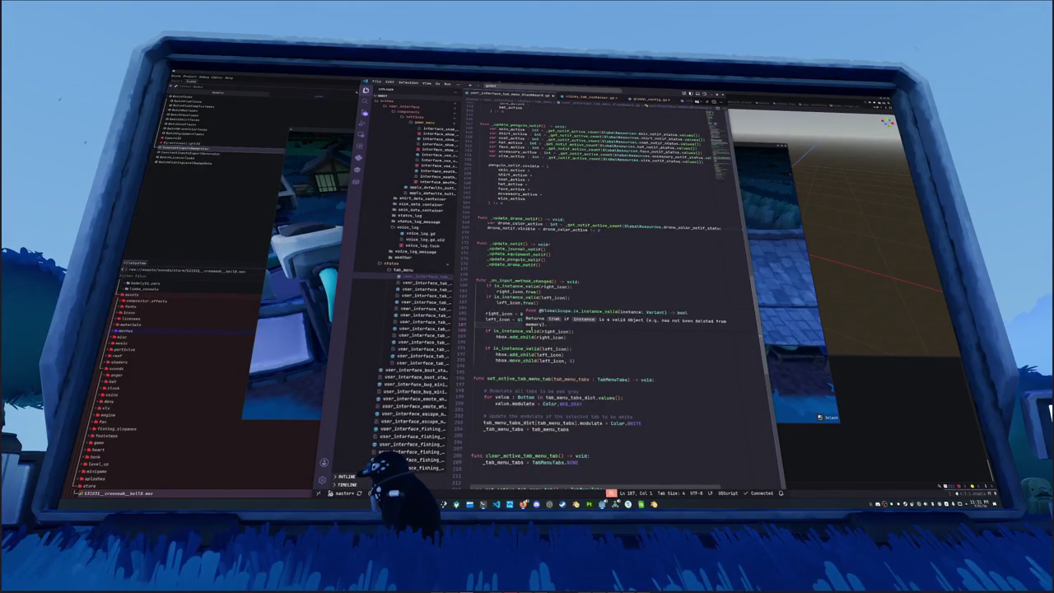
Add a line setting right_icon.custom_minimum_size = Vector2.ONE * 60.0
{"action": "key", "text": "Return"}
{"action": "key", "text": "Return"}
{"action": "key", "text": "Up"}
{"action": "type", "text": "ght_ico"}
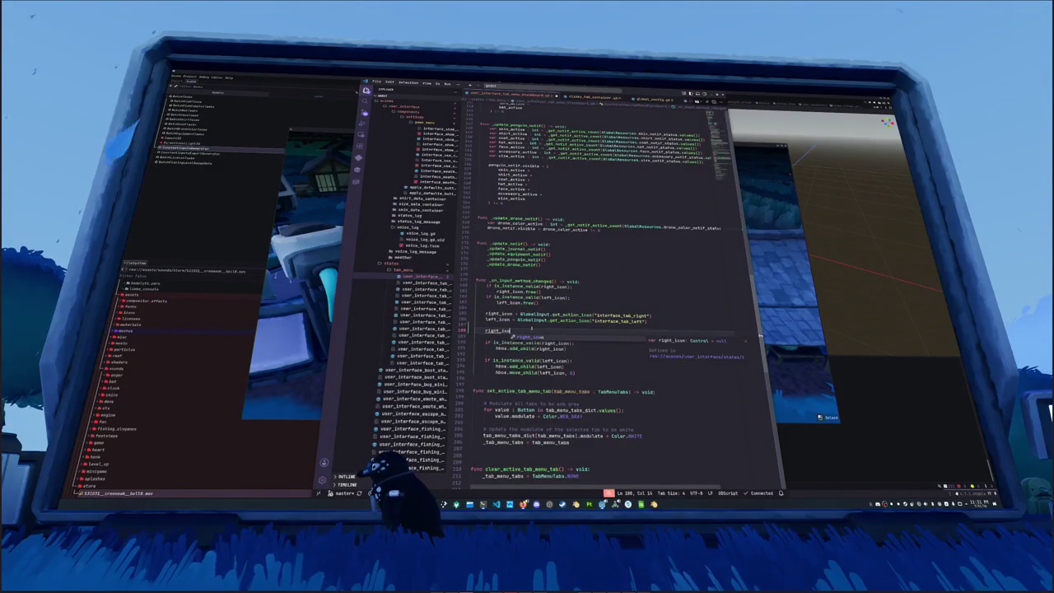
{"action": "type", "text": "n.custom"}
{"action": "key", "text": "Down"}
{"action": "key", "text": "Return"}
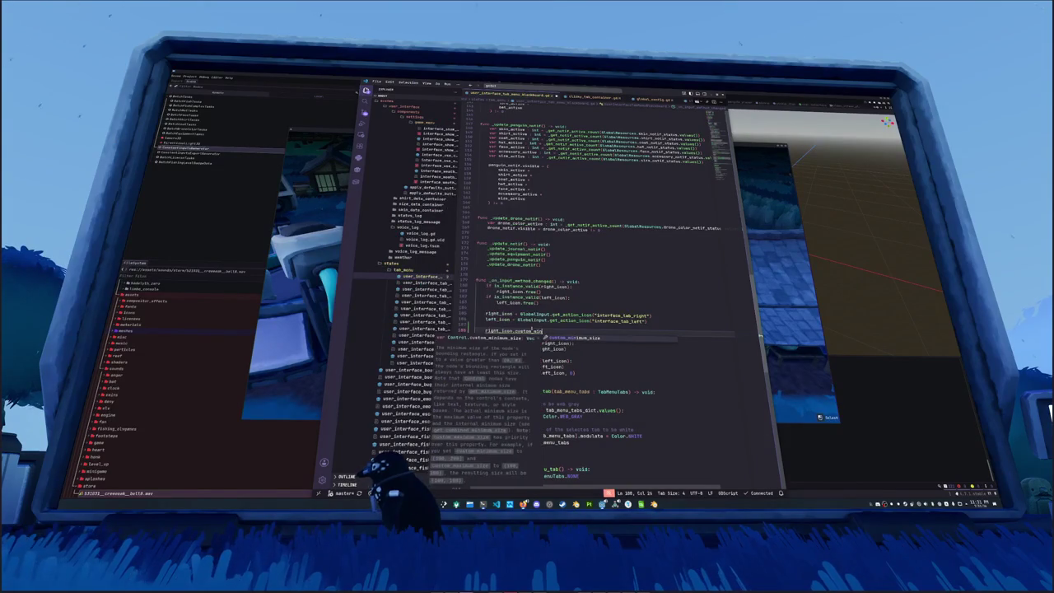
{"action": "type", "text": "= Vector2.ONE "}
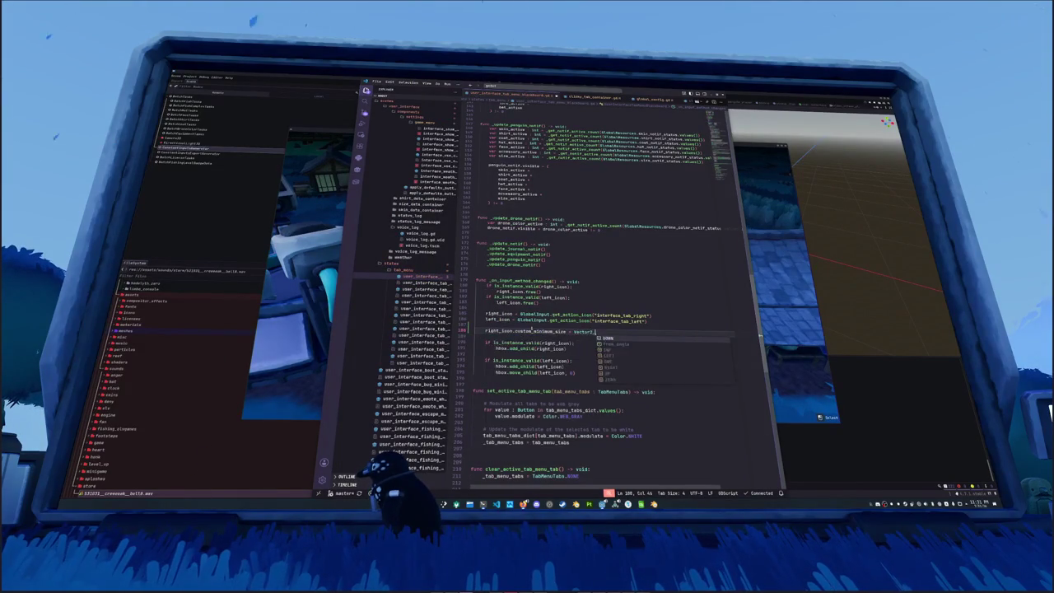
{"action": "type", "text": "* 60.0"}
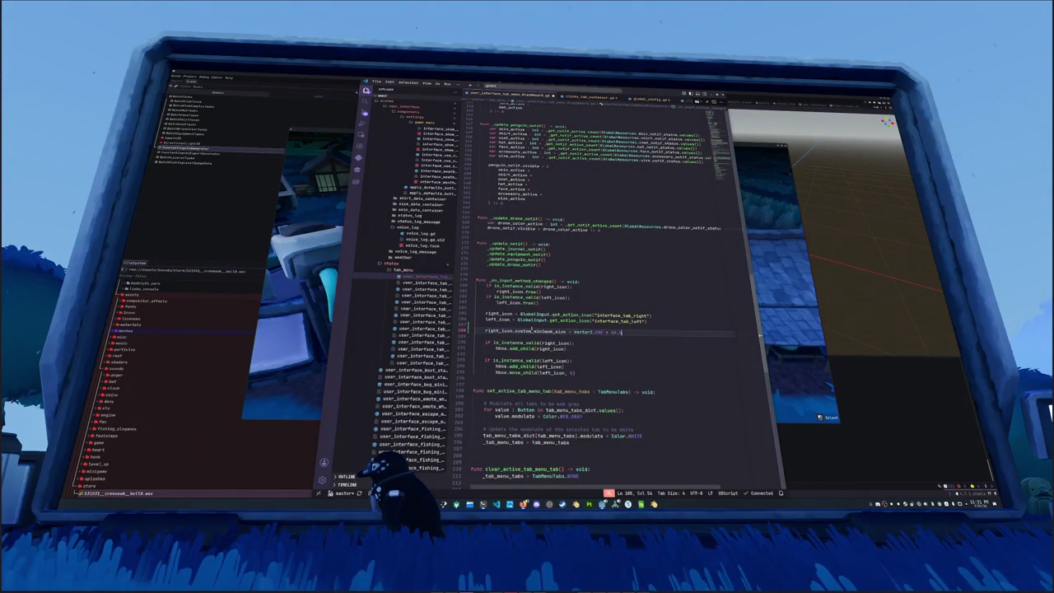
Duplicate that line for left_icon, then switch over to launch the game
{"action": "key", "text": "shift+alt+Down"}
{"action": "key", "text": "Home"}
{"action": "key", "text": "ctrl+shift+Right"}
{"action": "type", "text": "lef"}
{"action": "key", "text": "Return"}
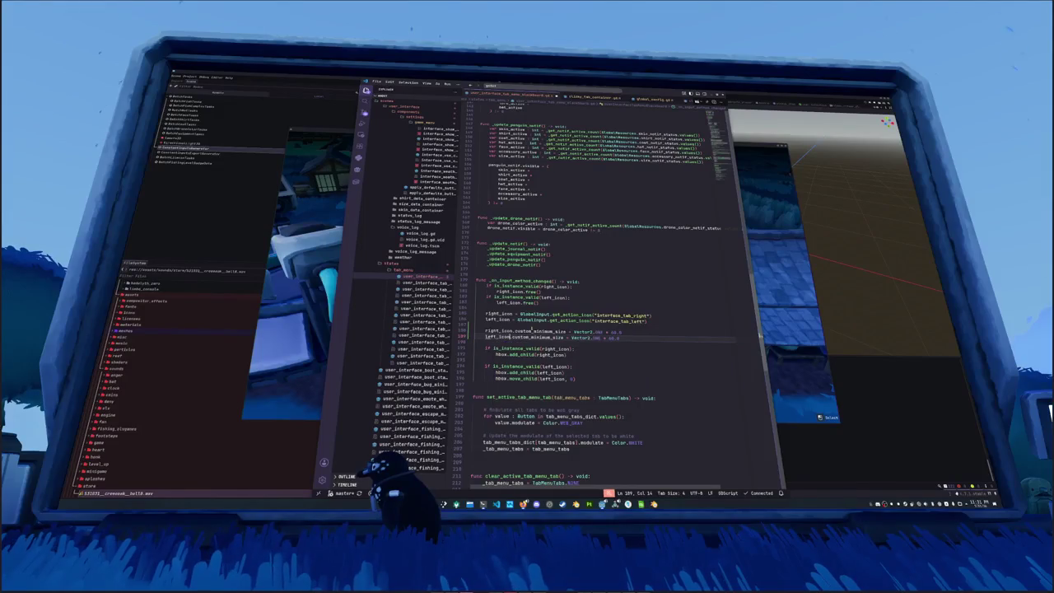
{"action": "key", "text": "alt+Tab"}
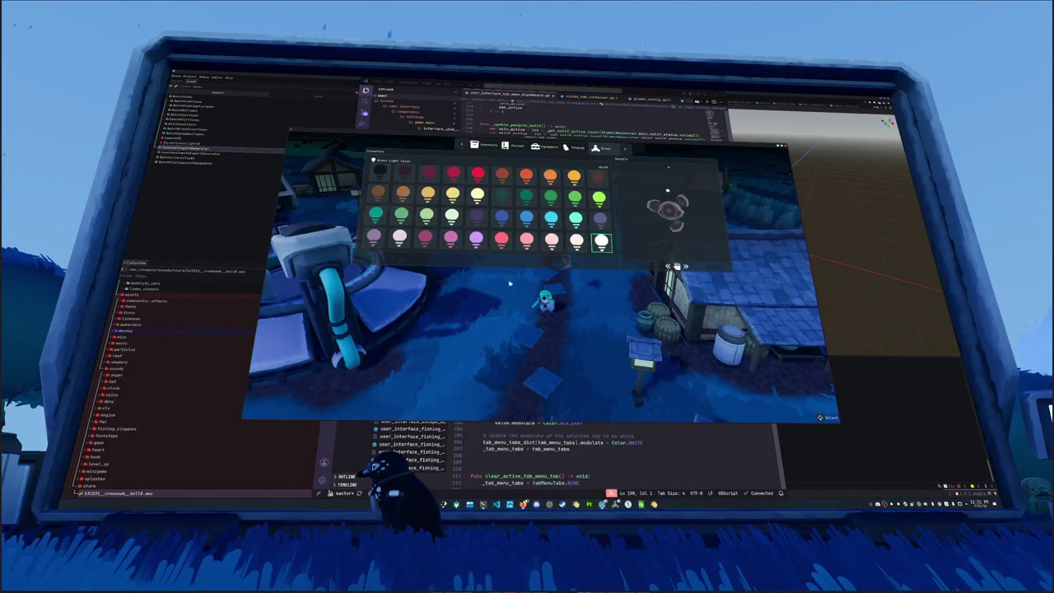
Cycle through the in-game menu tabs with Q and E, then open the inventory
{"action": "key", "text": "q"}
{"action": "key", "text": "q"}
{"action": "key", "text": "q"}
{"action": "key", "text": "e"}
{"action": "key", "text": "e"}
{"action": "key", "text": "e"}
{"action": "key", "text": "e"}
{"action": "key", "text": "q"}
{"action": "key", "text": "q"}
{"action": "key", "text": "q"}
{"action": "key", "text": "q"}
{"action": "key", "text": "q"}
{"action": "key", "text": "e"}
{"action": "key", "text": "e"}
{"action": "key", "text": "e"}
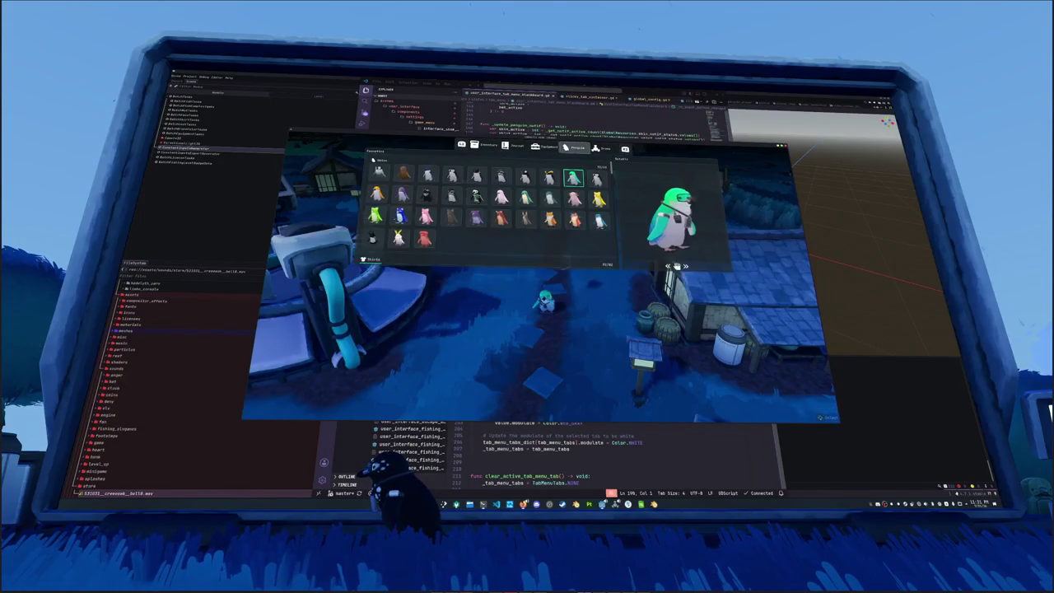
{"action": "key", "text": "Escape"}
{"action": "key", "text": "Tab"}
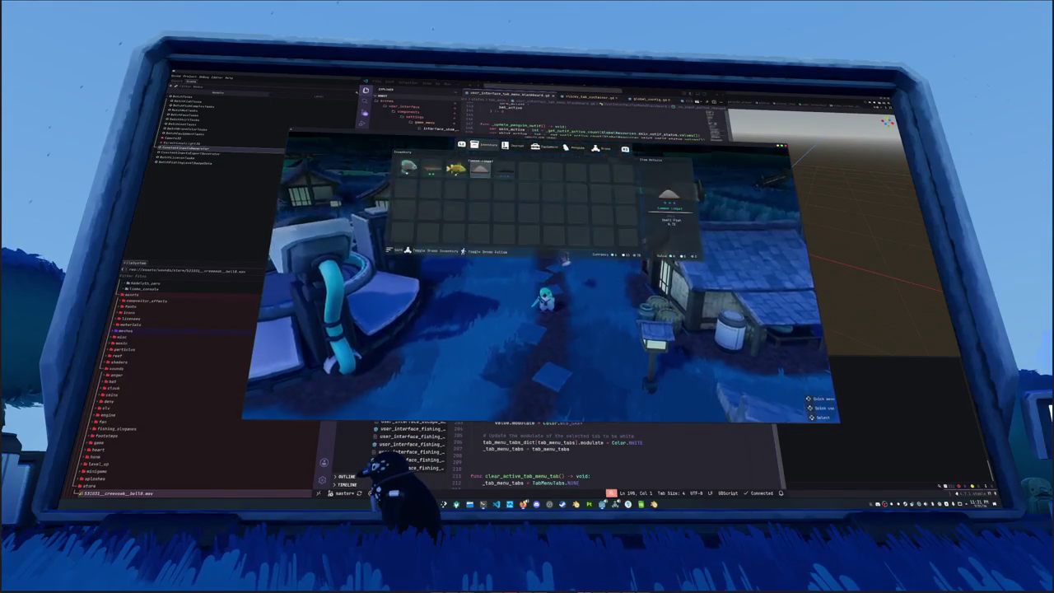
Quit the game from the pause menu and return to the Godot editor
{"action": "key", "text": "Escape"}
{"action": "key", "text": "Escape"}
{"action": "left_click", "coordinate": [546, 272]}
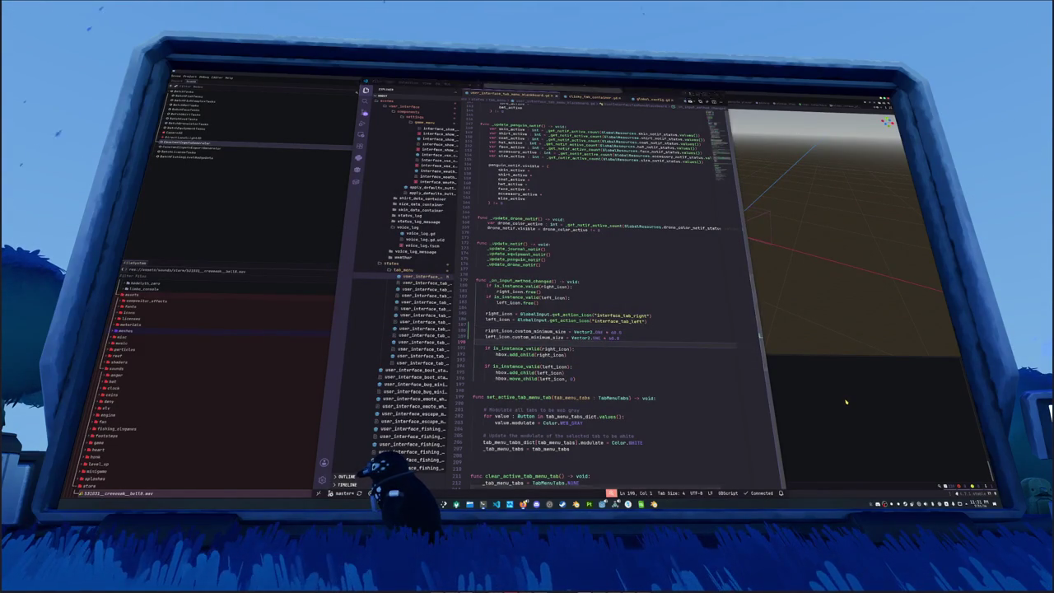
{"action": "left_click", "coordinate": [843, 401]}
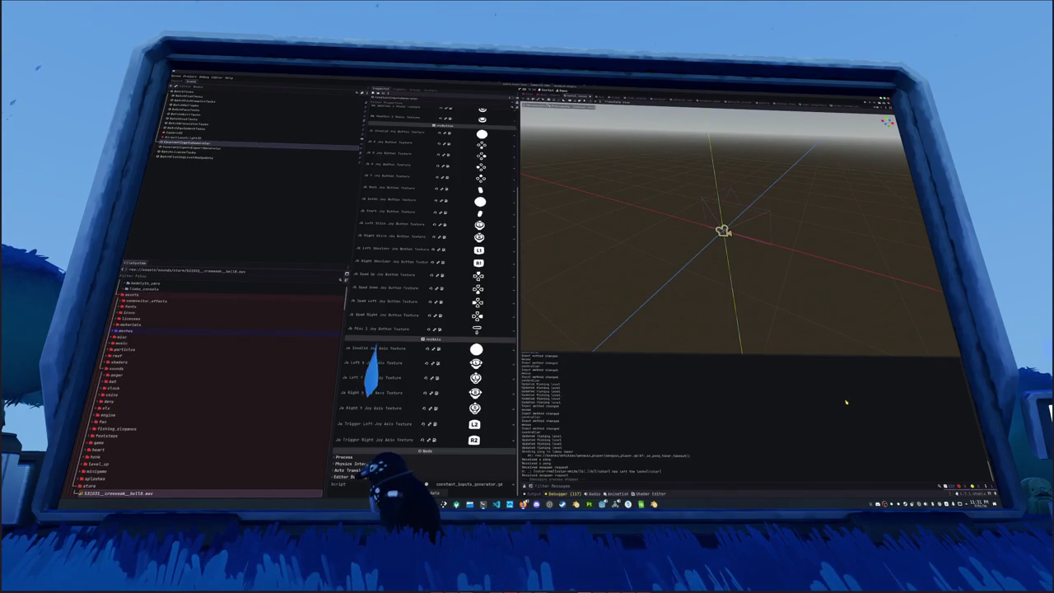
Scroll up through the saved input-map text, then switch back to VS Code
{"action": "left_click", "coordinate": [627, 503]}
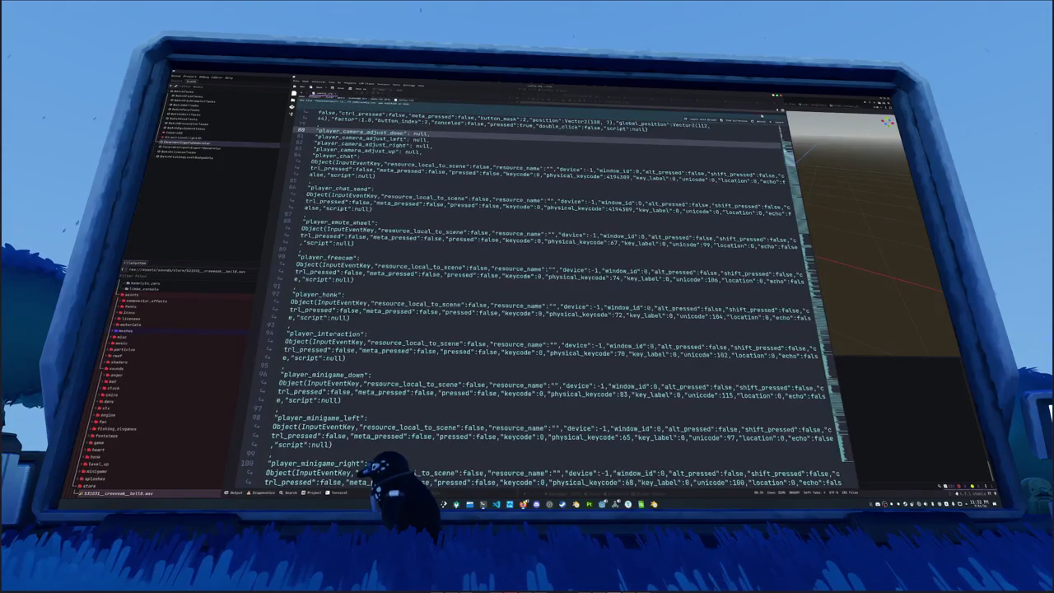
{"action": "scroll", "coordinate": [535, 289], "scroll_direction": "up", "scroll_amount": 5}
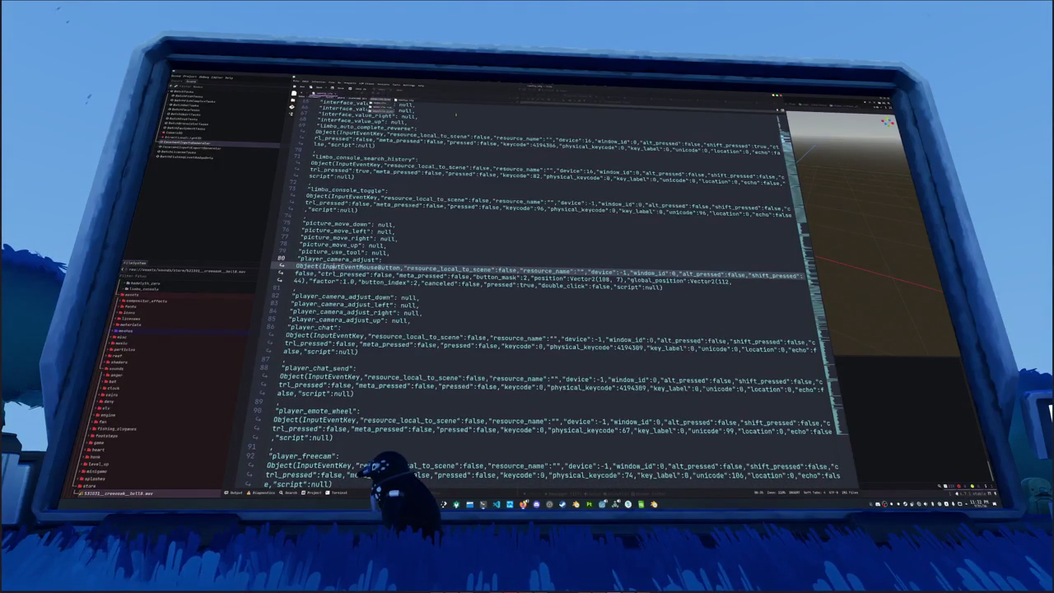
{"action": "key", "text": "alt+Tab"}
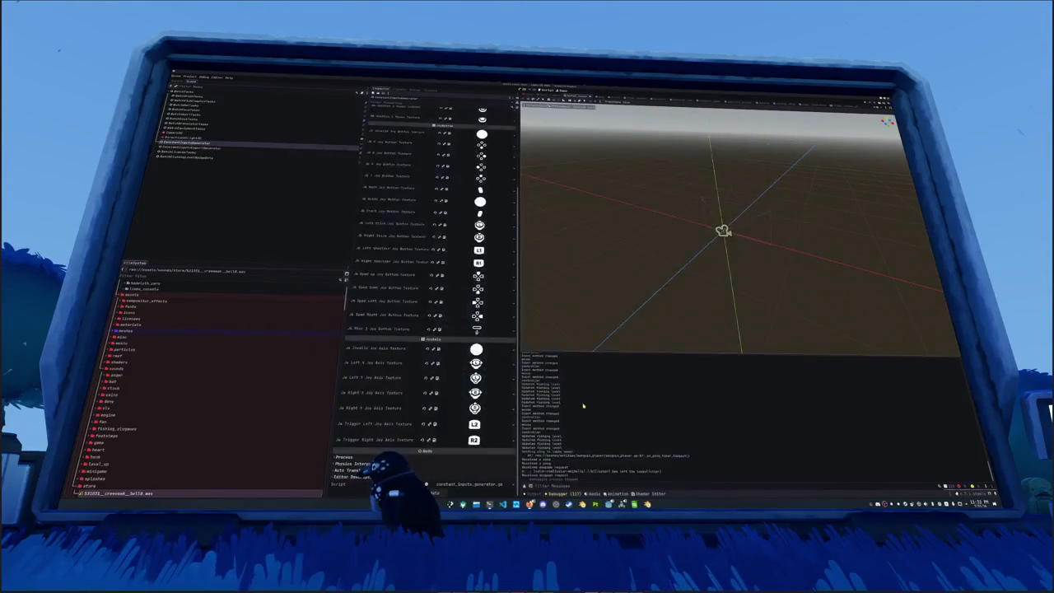
{"action": "key", "text": "alt+Tab"}
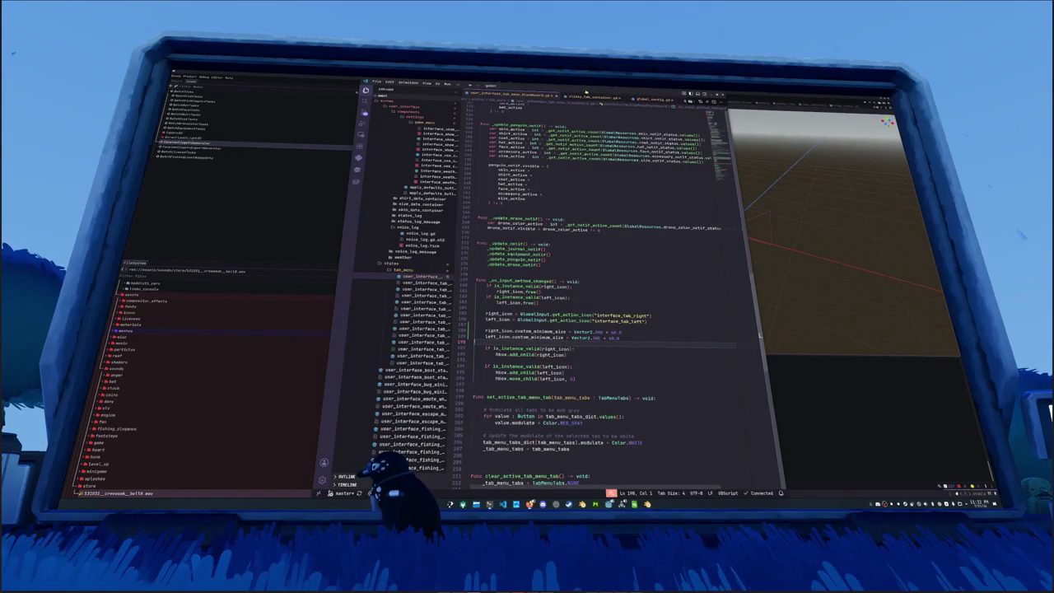
Open global_input.gd via quick file search
{"action": "key", "text": "ctrl+p"}
{"action": "type", "text": "global_id"}
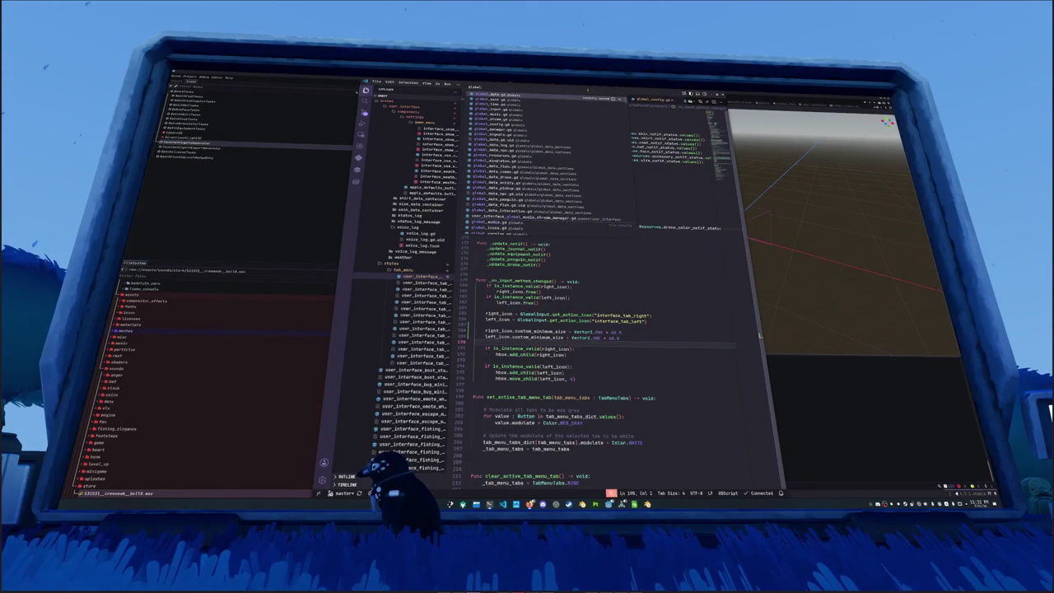
{"action": "key", "text": "Return"}
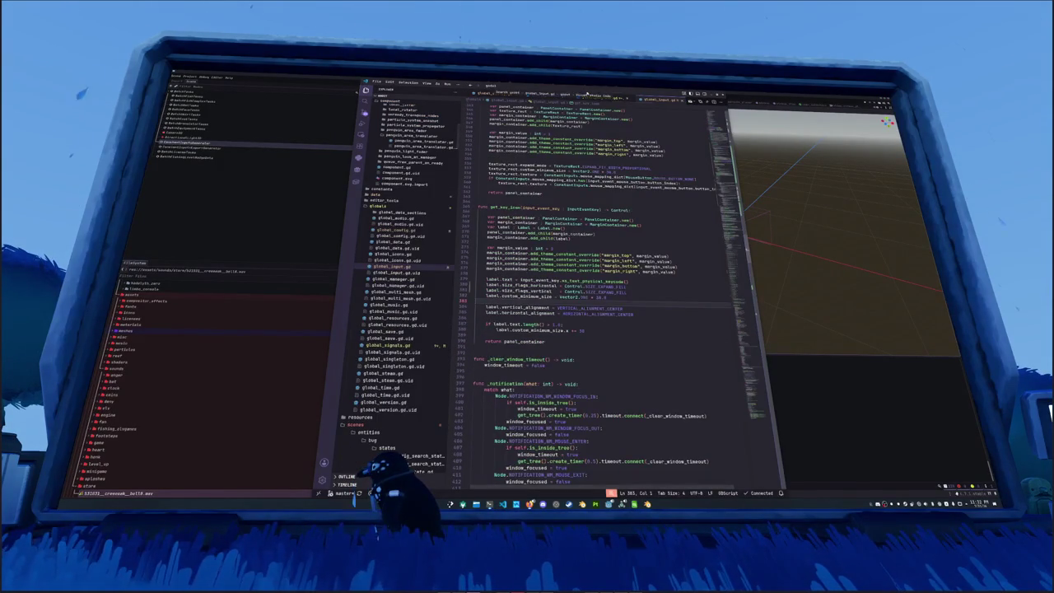
Comment out the input-map reload lines 104–105, then bring Blender to the front
{"action": "scroll", "coordinate": [609, 304], "scroll_direction": "up", "scroll_amount": 10}
{"action": "scroll", "coordinate": [609, 304], "scroll_direction": "up", "scroll_amount": 10}
{"action": "left_click_drag", "start_coordinate": [583, 239], "coordinate": [477, 235]}
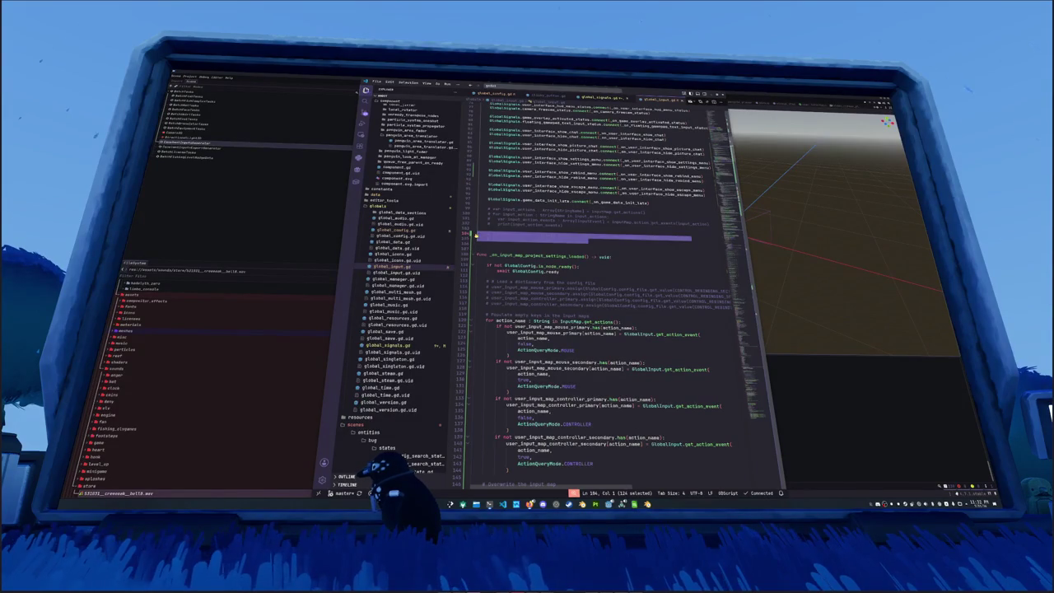
{"action": "key", "text": "ctrl+slash"}
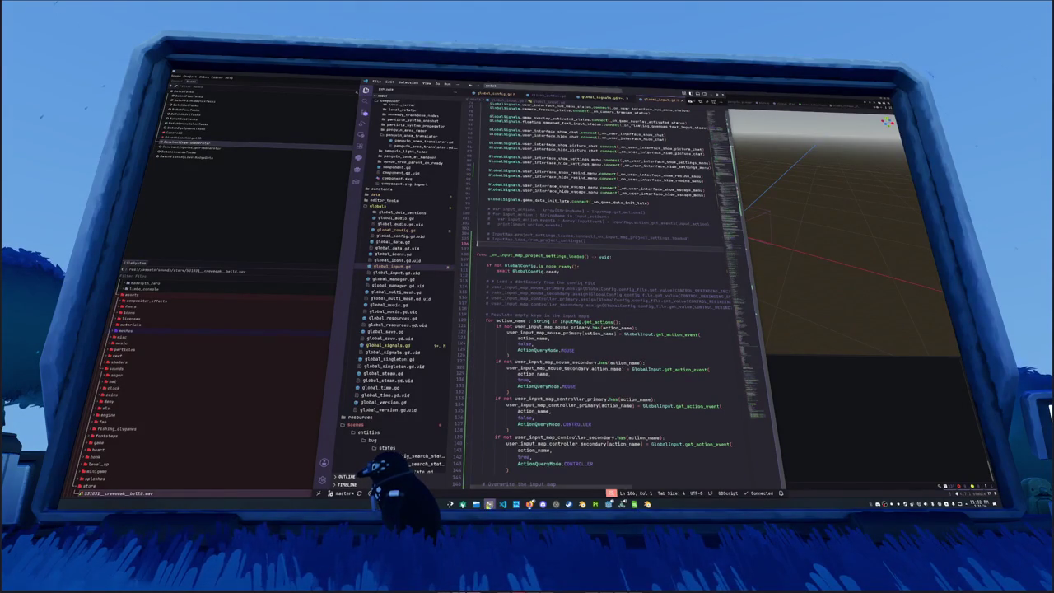
{"action": "key", "text": "alt+Tab"}
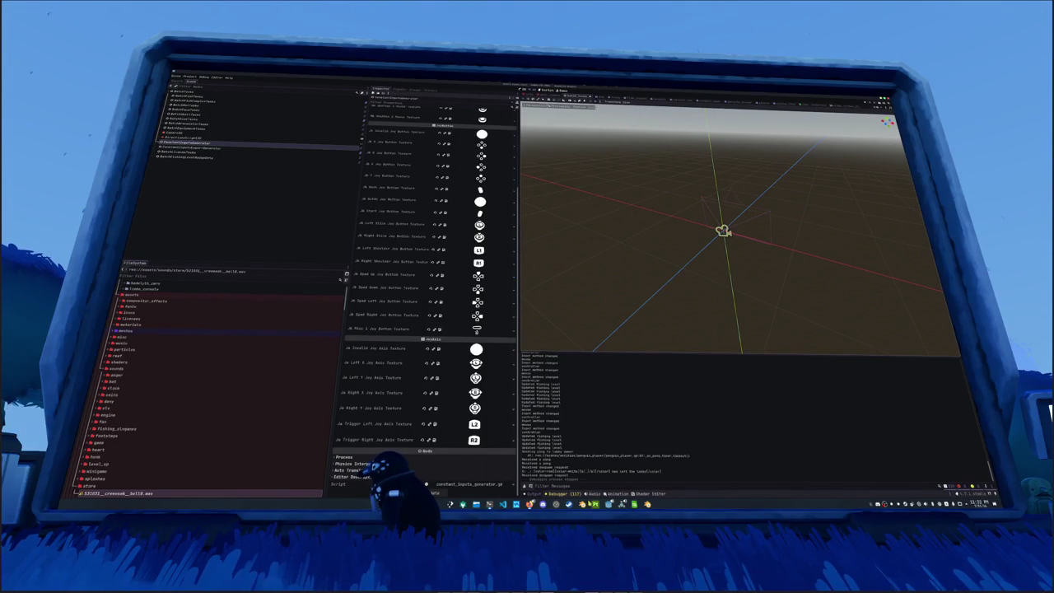
{"action": "left_click", "coordinate": [647, 503]}
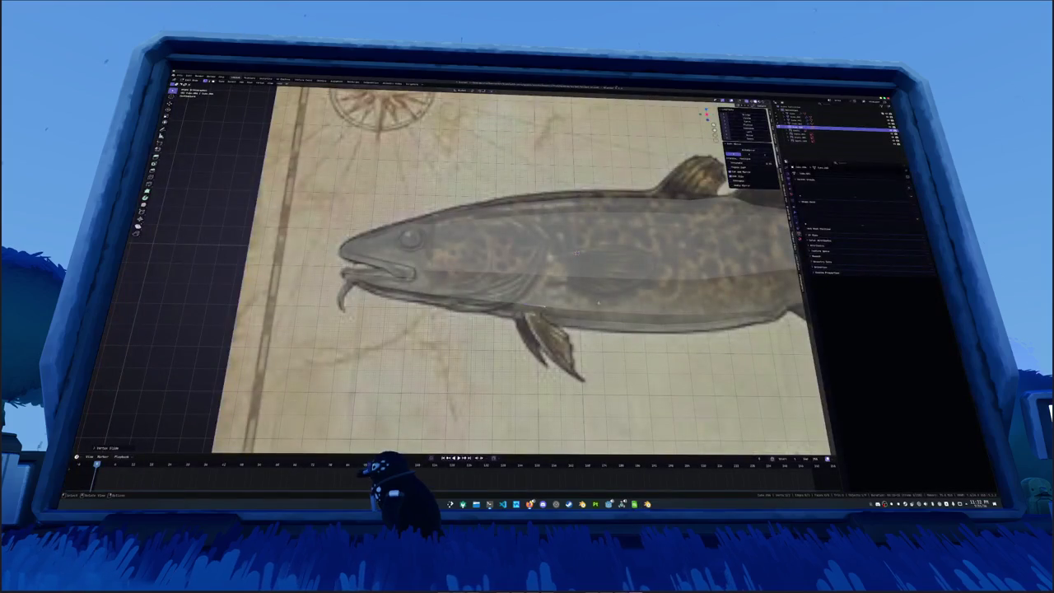
Extrude and reshape the quad over the pectoral fin
{"action": "key", "text": "e"}
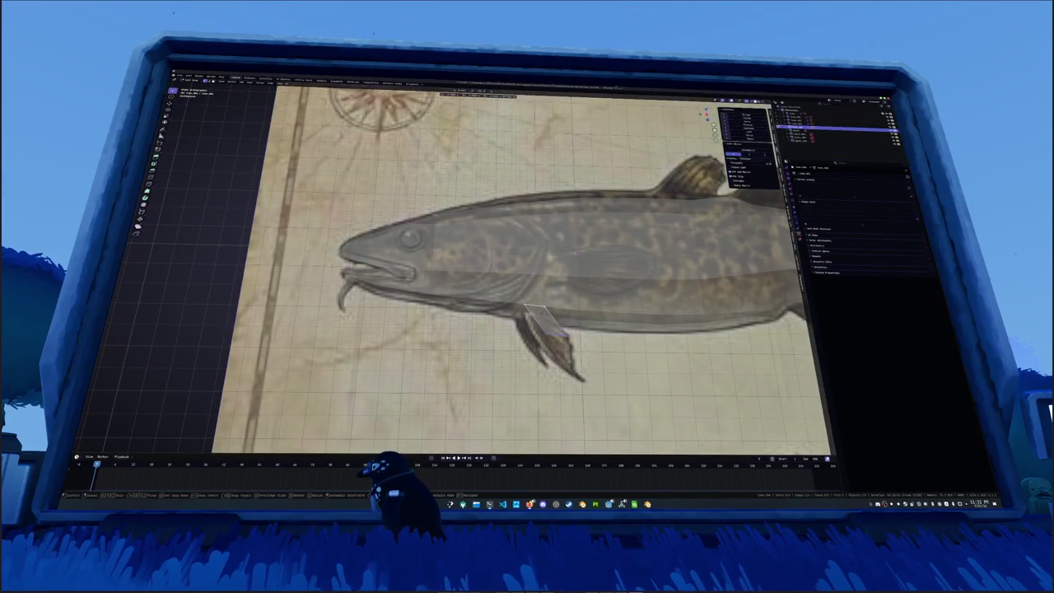
{"action": "key", "text": "e"}
{"action": "left_click", "coordinate": [547, 168]}
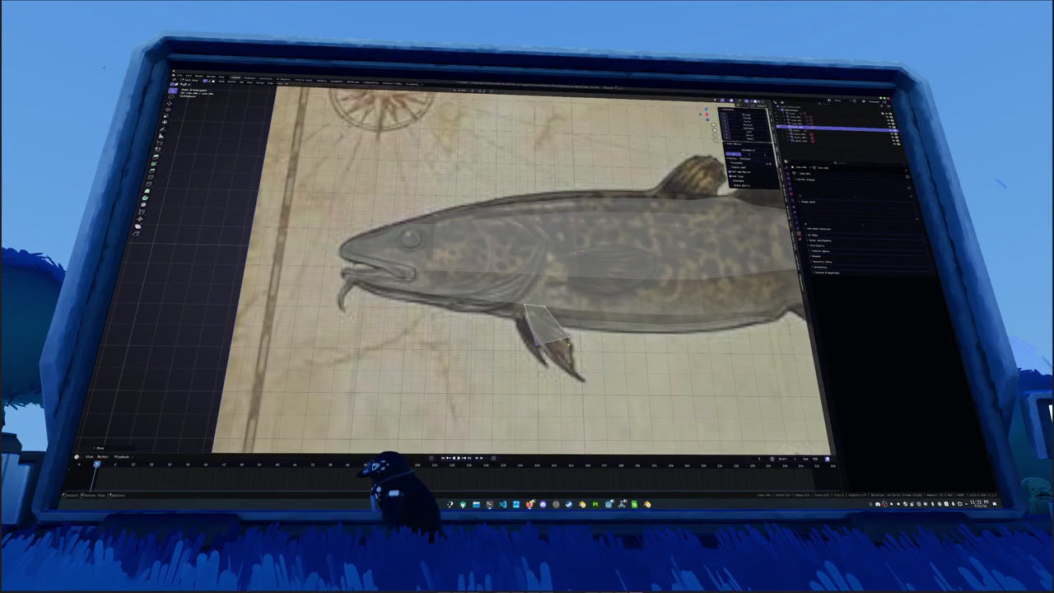
{"action": "key", "text": "e"}
{"action": "left_click", "coordinate": [547, 169]}
{"action": "key", "text": "e"}
{"action": "key", "text": "Return"}
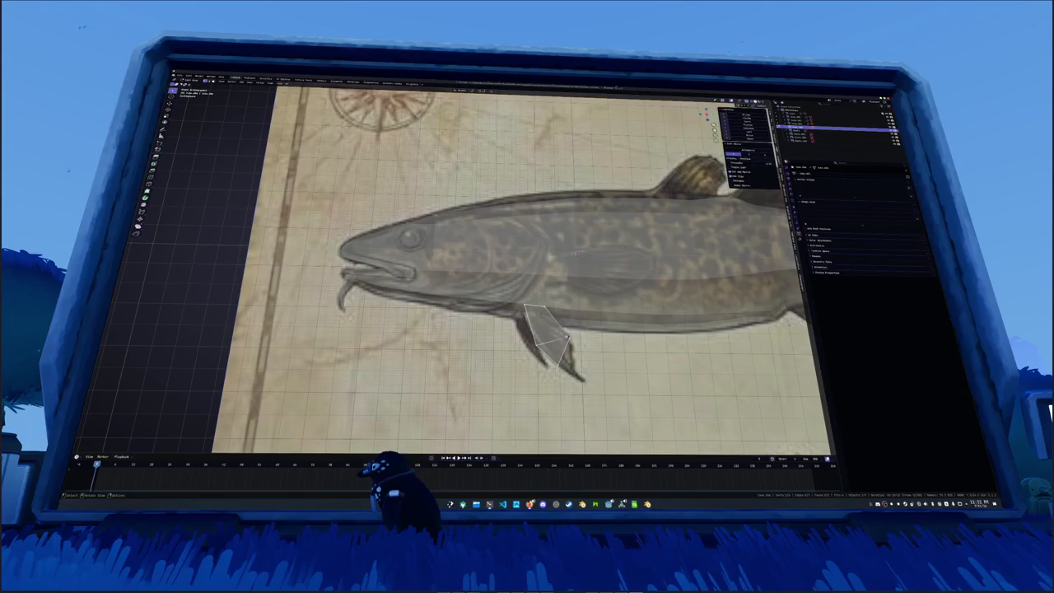
Extrude new geometry from the fin tip and slide its vertices along their edges toward the painted tip
{"action": "key", "text": "e"}
{"action": "left_click", "coordinate": [571, 365]}
{"action": "key", "text": "g"}
{"action": "key", "text": "g"}
{"action": "key", "text": "Return"}
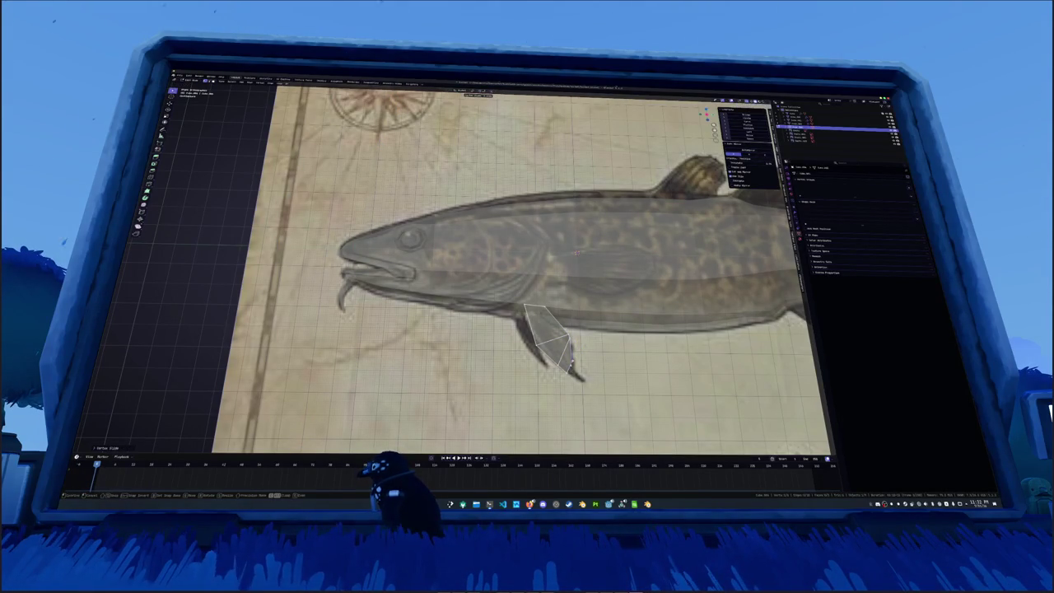
{"action": "key", "text": "g"}
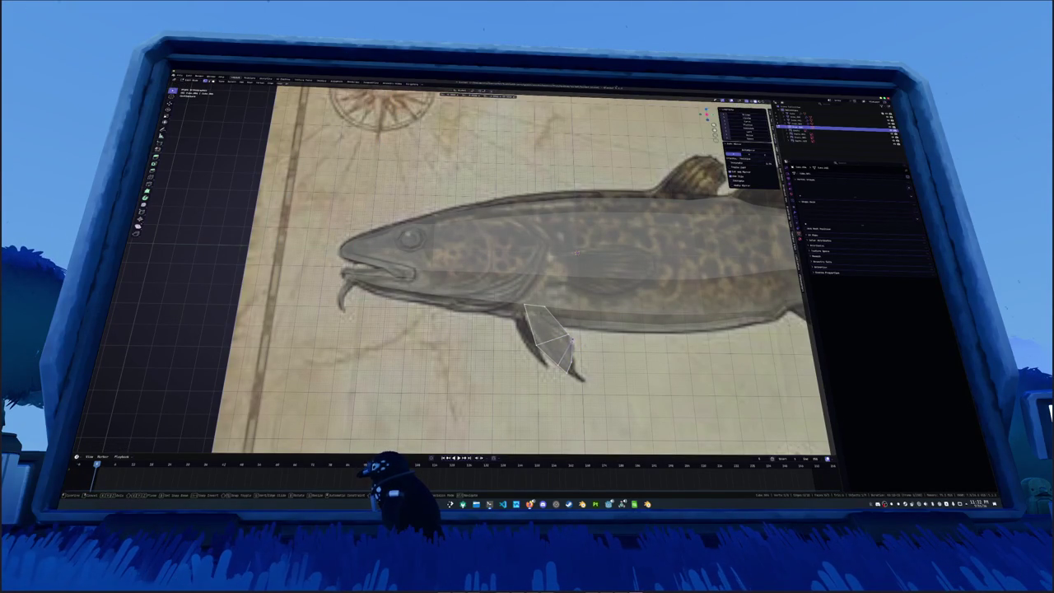
{"action": "key", "text": "Return"}
{"action": "key", "text": "Return"}
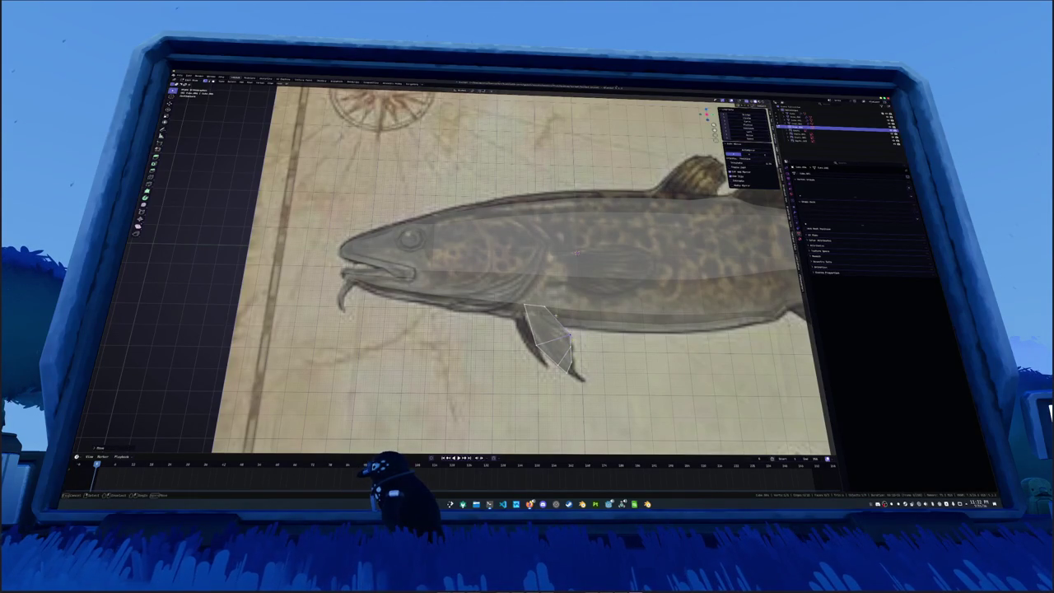
{"action": "scroll", "coordinate": [518, 268], "scroll_direction": "up", "scroll_amount": 2}
Extrude an extra fin tip segment, scale it down, and add an edge loop across it
{"action": "middle_click_drag", "start_coordinate": [527, 329], "coordinate": [498, 257], "text": "shift"}
{"action": "key", "text": "e"}
{"action": "key", "text": "Return"}
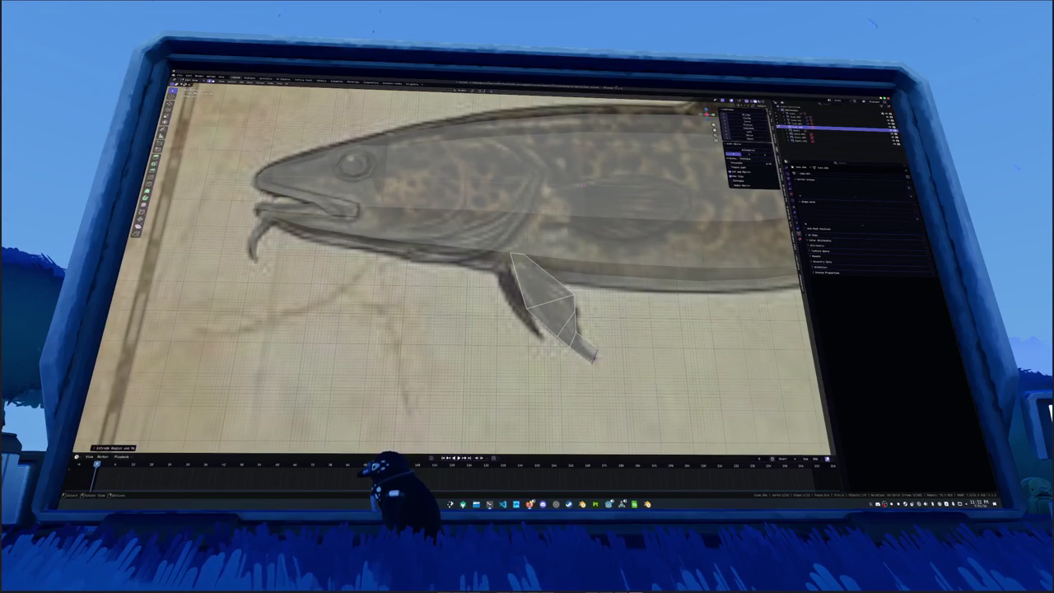
{"action": "key", "text": "s"}
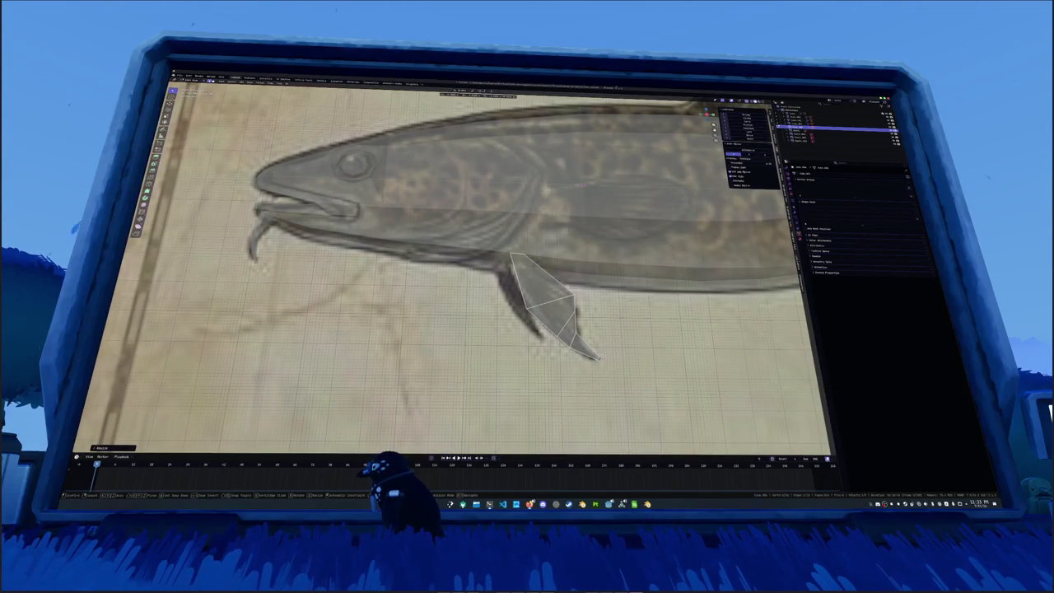
{"action": "key", "text": "ctrl+r"}
{"action": "left_click", "coordinate": [604, 346]}
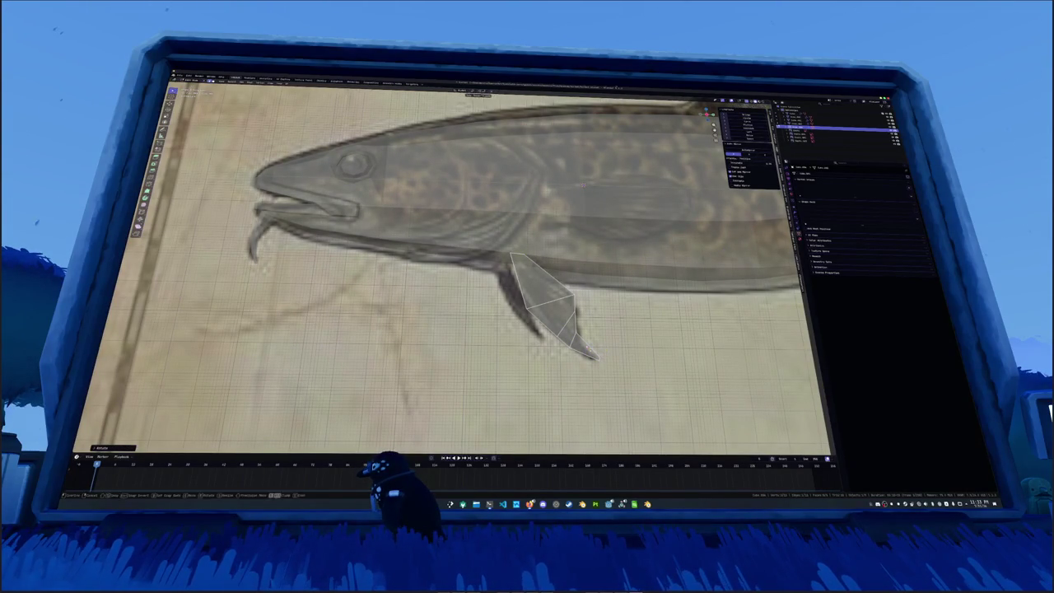
Adjust the fin vertices to follow the outline, sliding one along its edge
{"action": "left_click", "coordinate": [635, 334]}
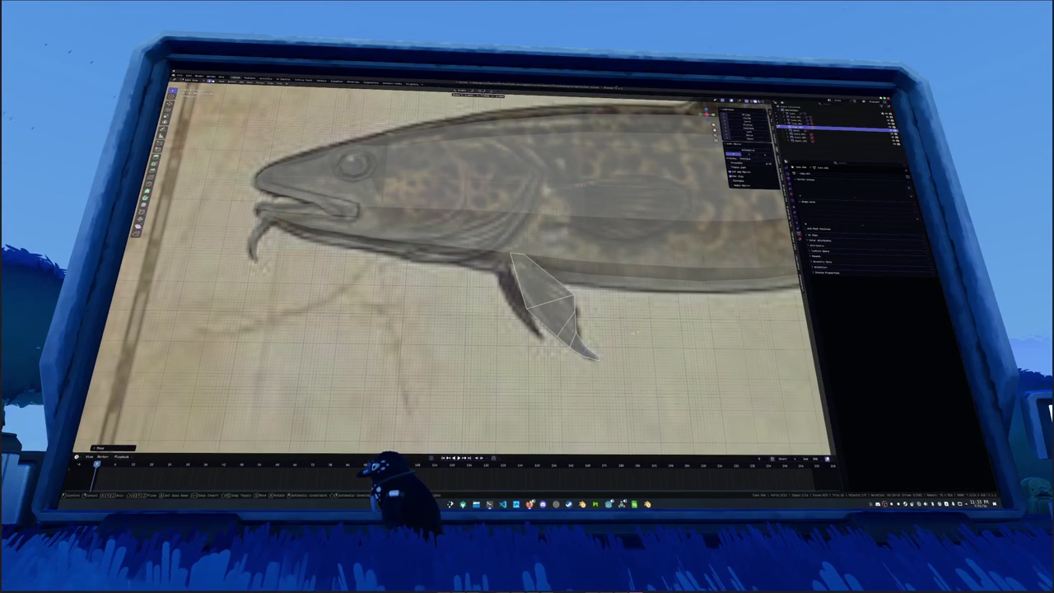
{"action": "right_click", "coordinate": [569, 415]}
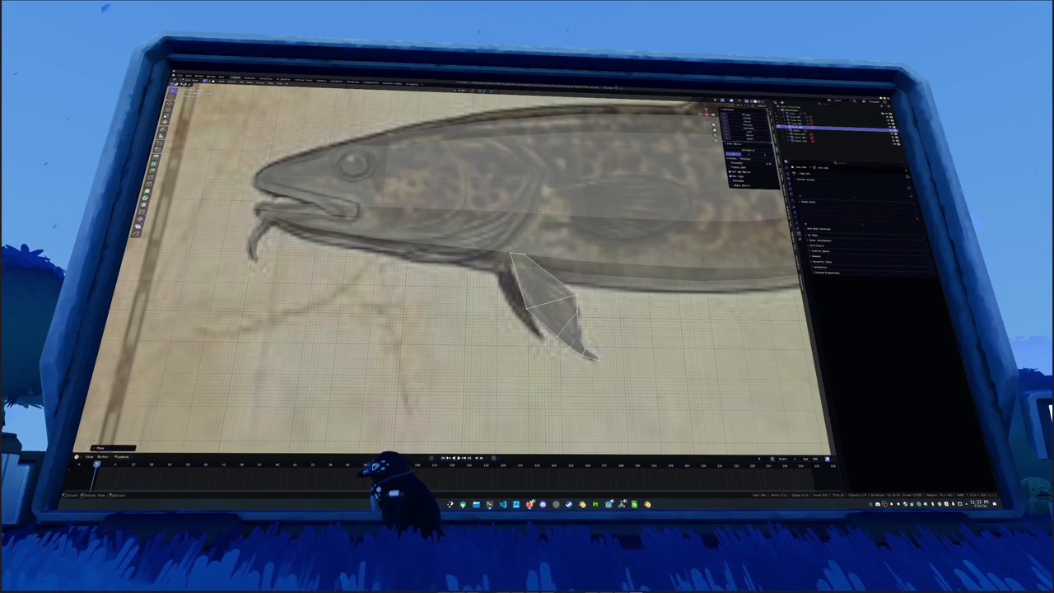
{"action": "key", "text": "g"}
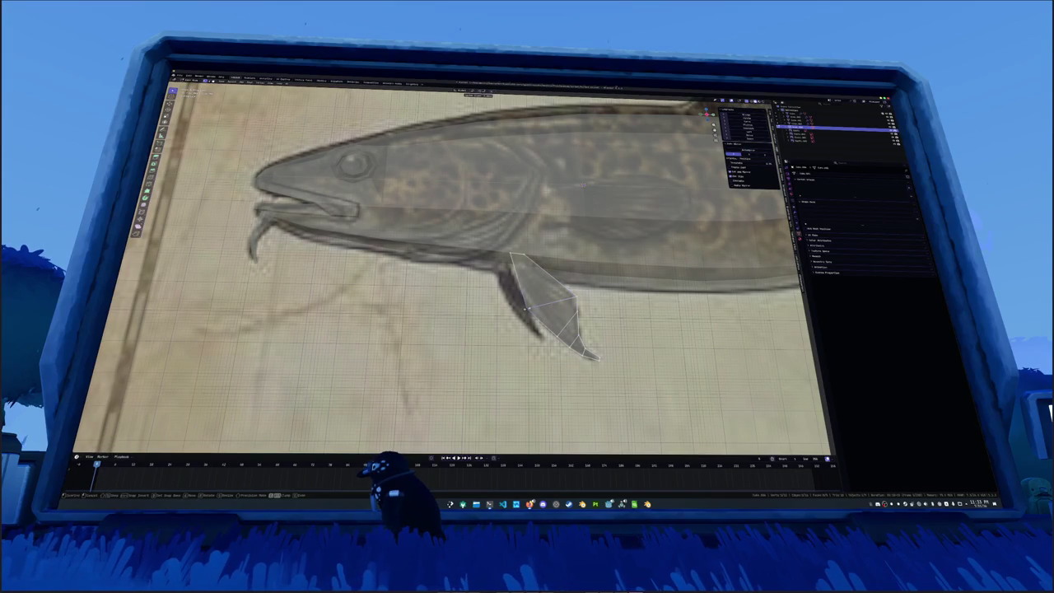
{"action": "key", "text": "Return"}
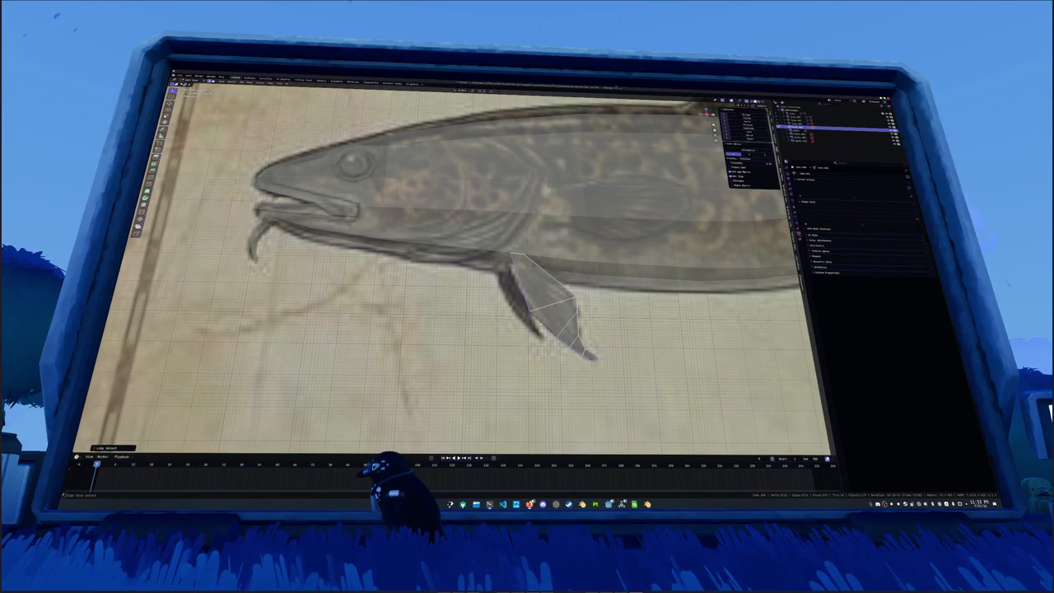
{"action": "key", "text": "ctrl+z"}
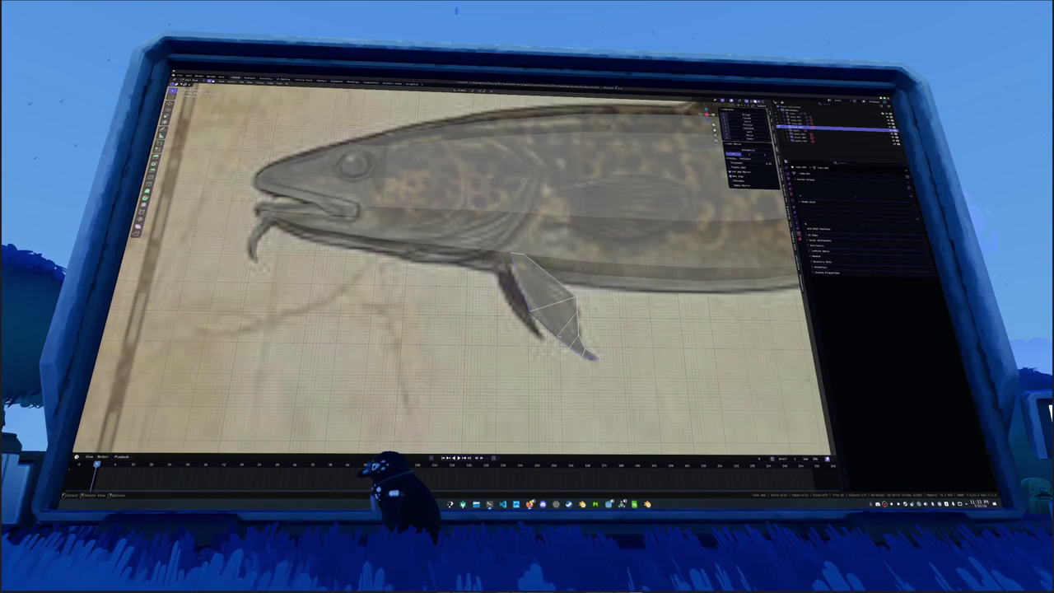
{"action": "key", "text": "g"}
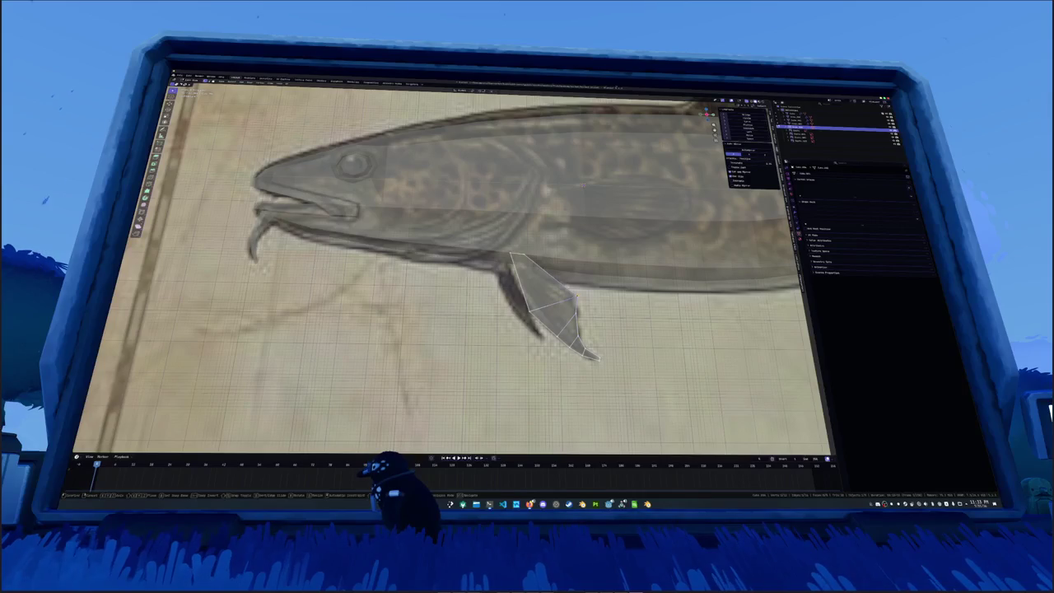
{"action": "key", "text": "g"}
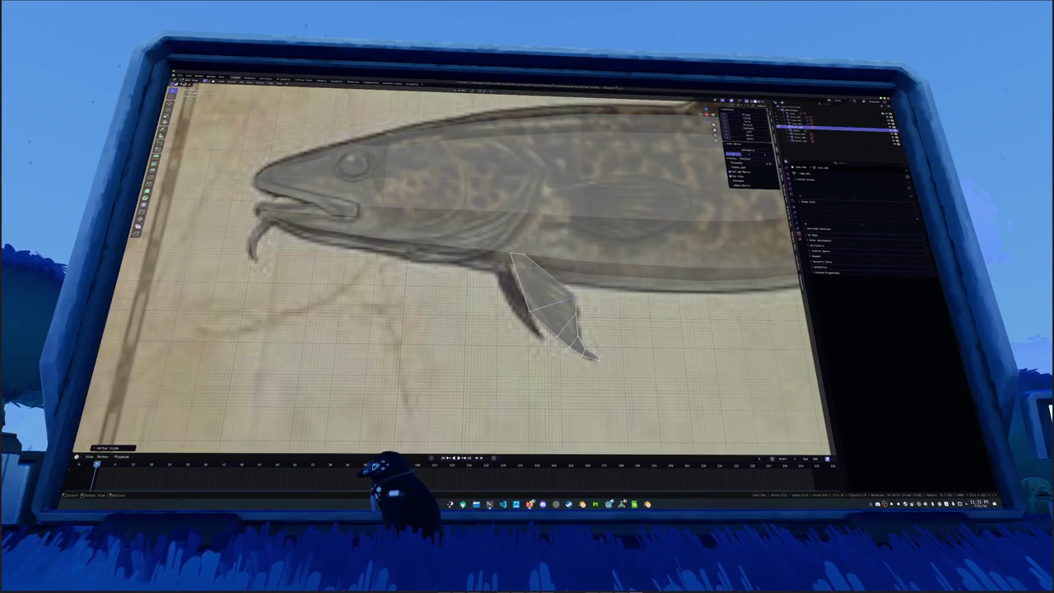
{"action": "left_click", "coordinate": [343, 357]}
In Object Mode, tilt the fin diagonally from the front view and move it against the body
{"action": "key", "text": "Tab"}
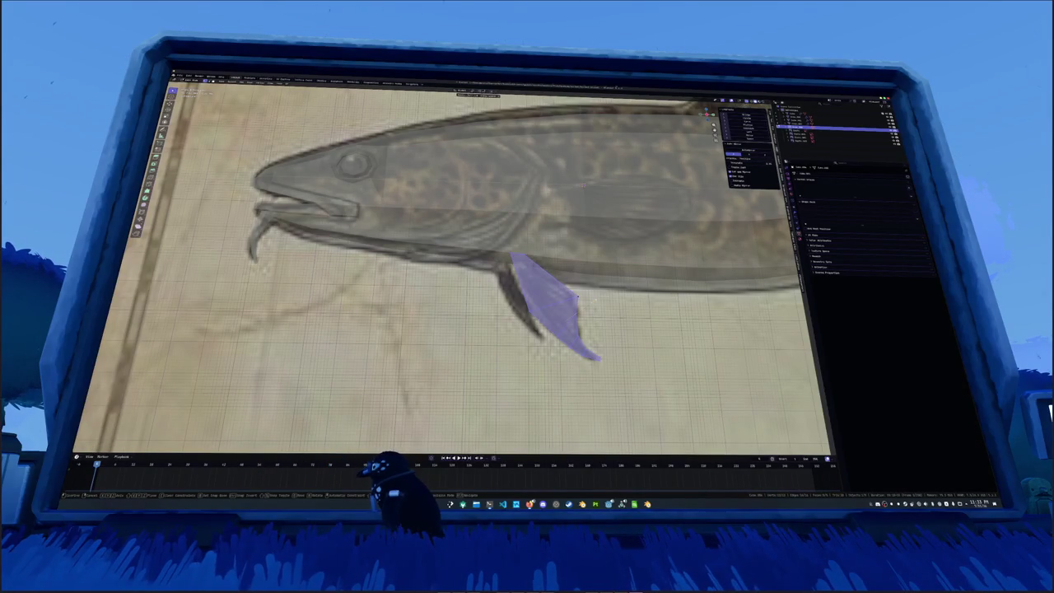
{"action": "key", "text": "KP_1"}
{"action": "key", "text": "r"}
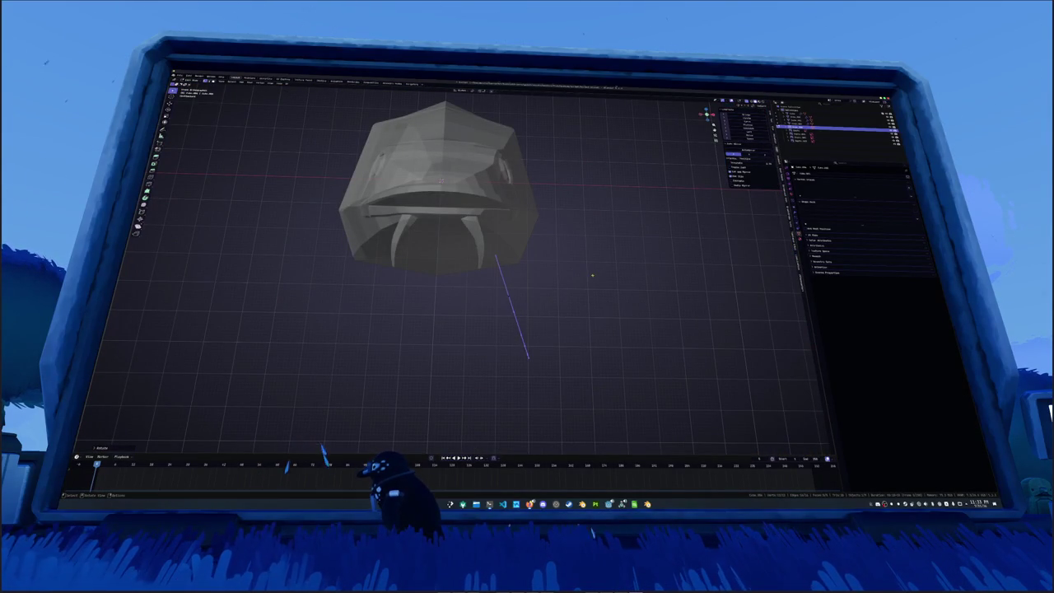
{"action": "middle_click_drag", "start_coordinate": [494, 288], "coordinate": [527, 272]}
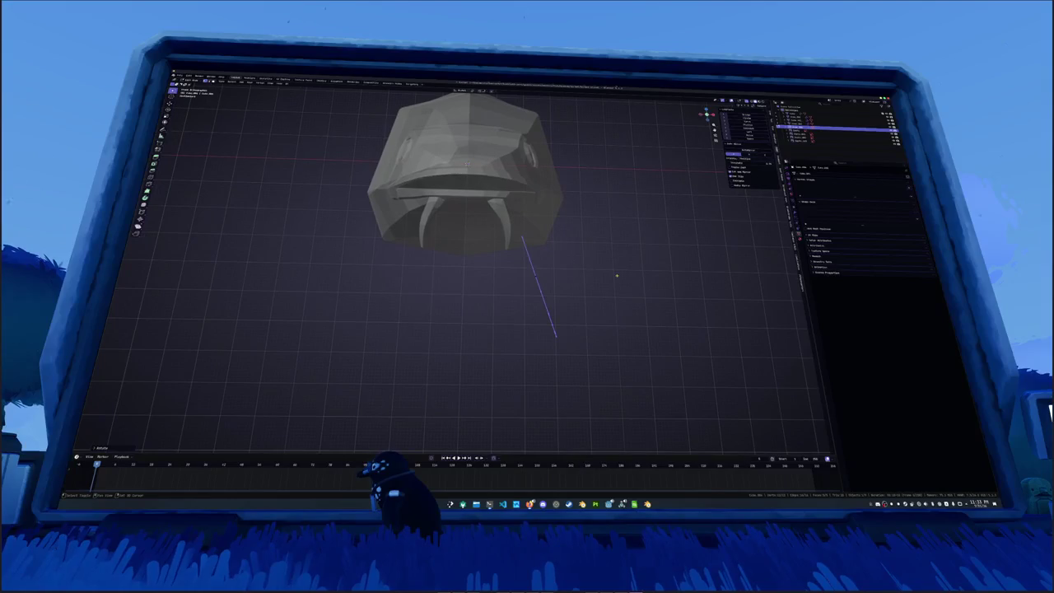
{"action": "key", "text": "g"}
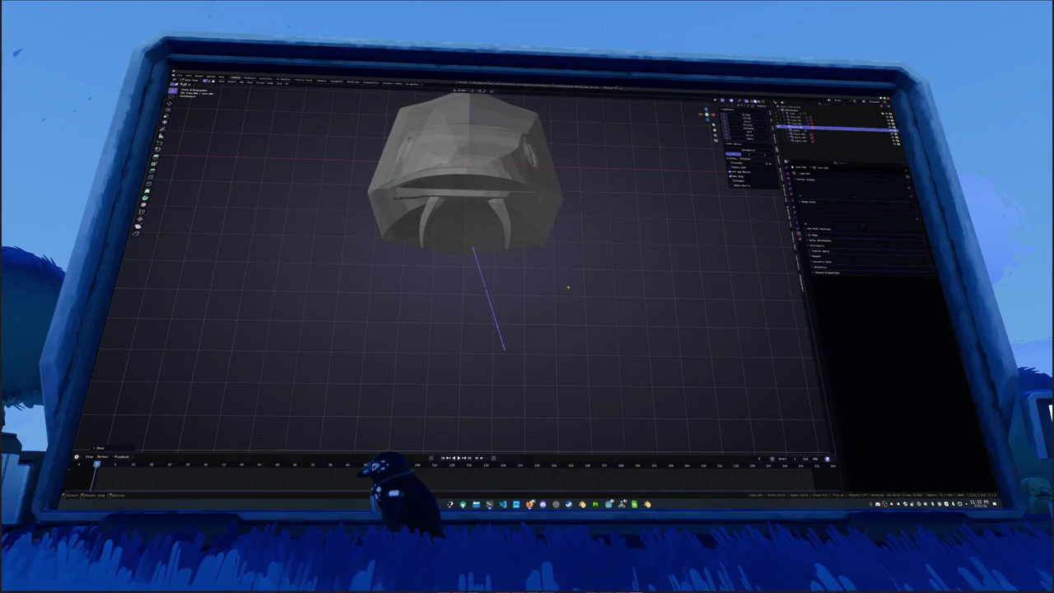
{"action": "key", "text": "KP_3"}
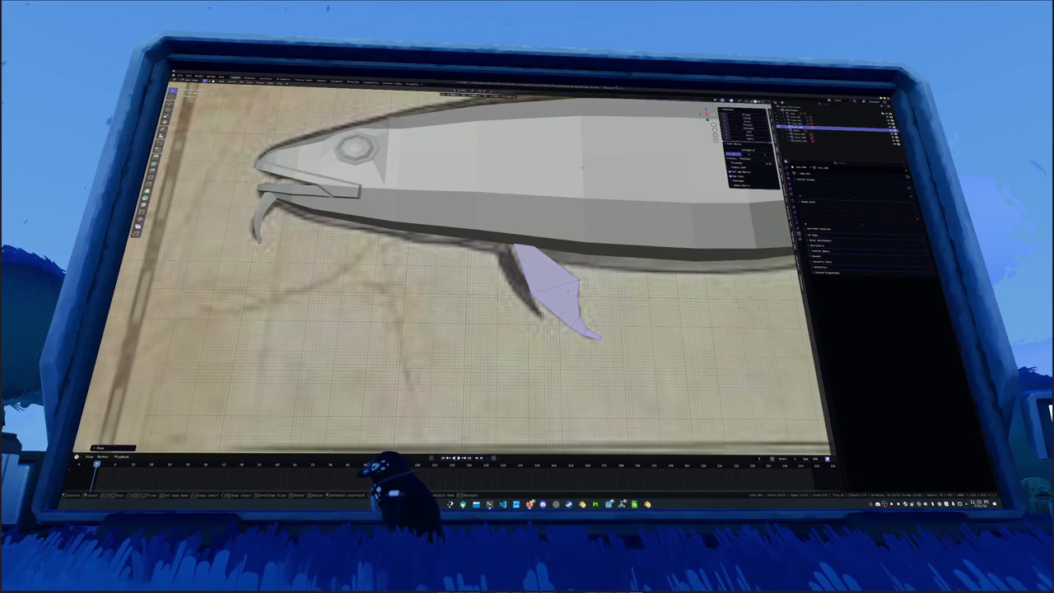
{"action": "middle_click_drag", "start_coordinate": [582, 167], "coordinate": [601, 294]}
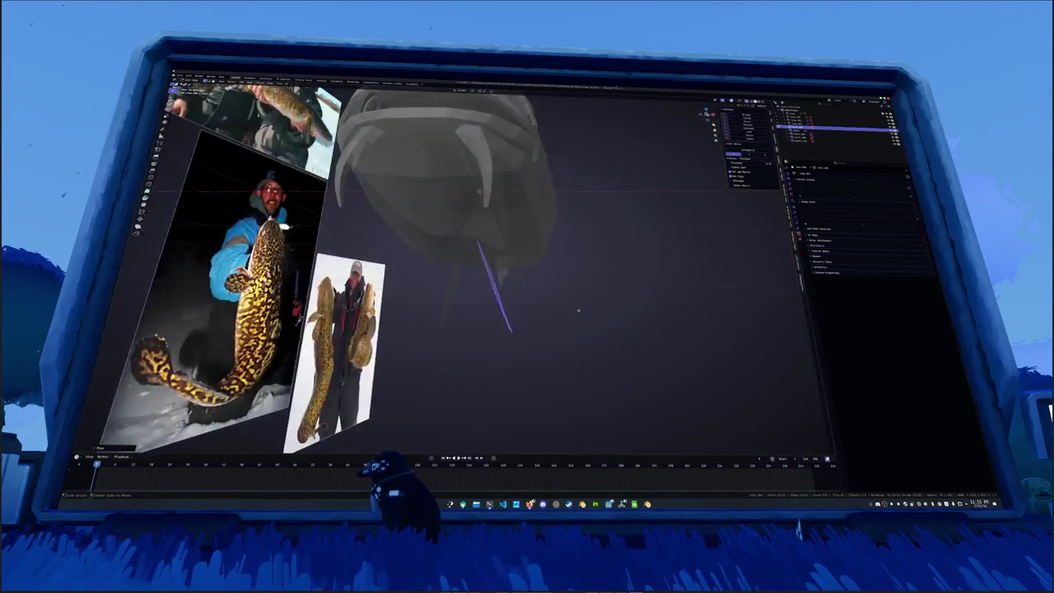
Select the reference image object beside the fish model to show its settings
{"action": "middle_click_drag", "start_coordinate": [461, 272], "coordinate": [527, 263]}
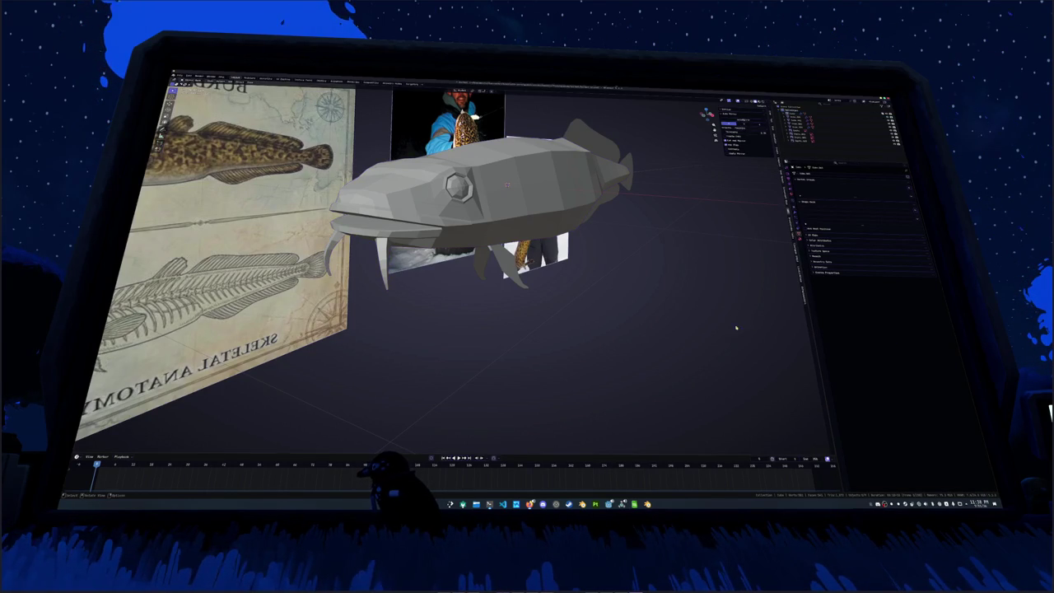
{"action": "left_click", "coordinate": [511, 220]}
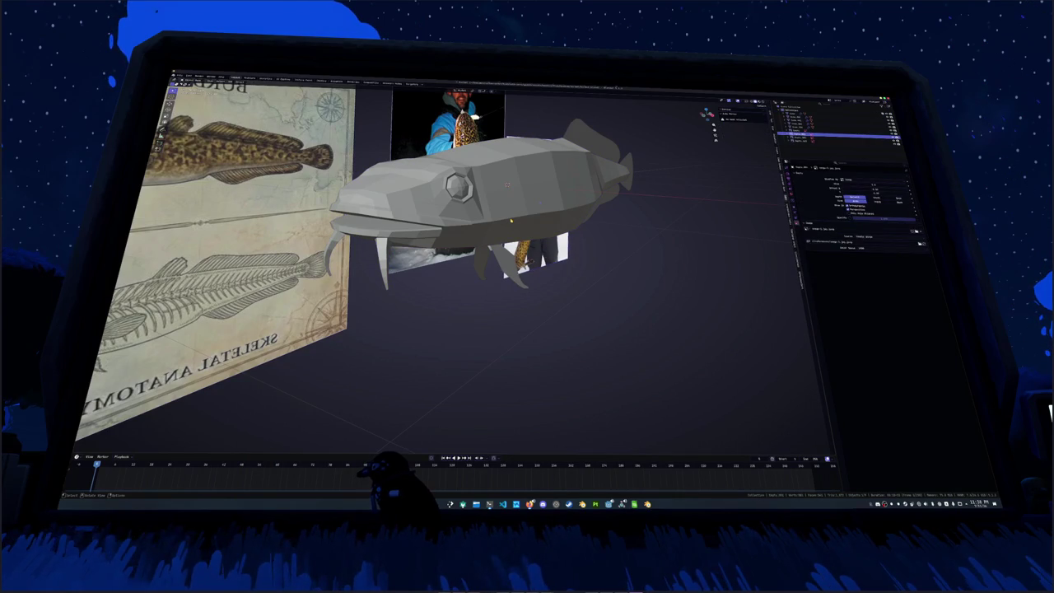
{"action": "middle_click_drag", "start_coordinate": [511, 220], "coordinate": [537, 236]}
In side view, select the fish body mesh, briefly enter its Edit Mode, then leave it
{"action": "key", "text": "KP_1"}
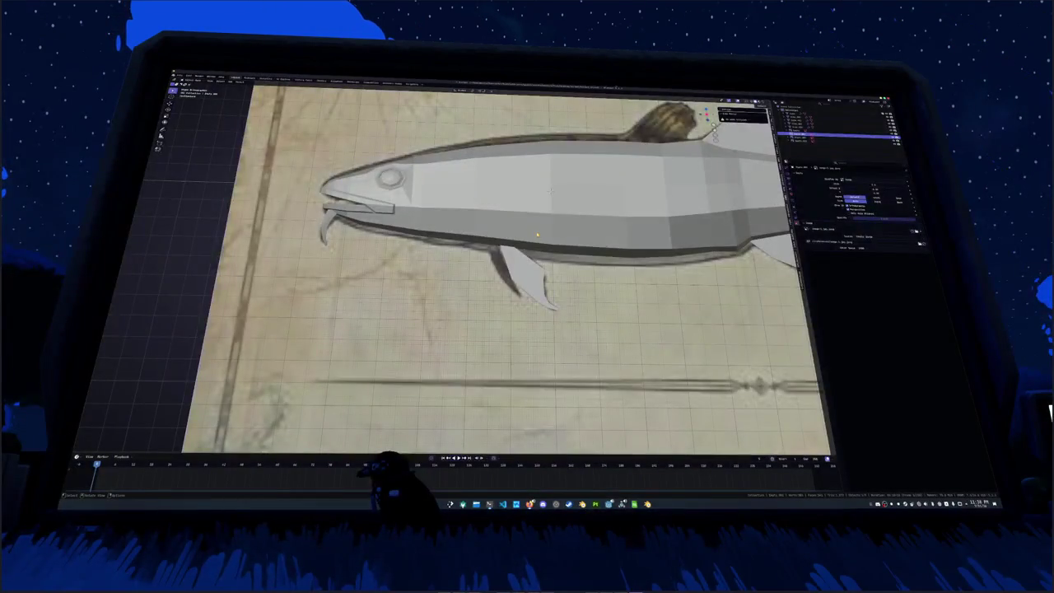
{"action": "left_click", "coordinate": [832, 123]}
{"action": "left_click", "coordinate": [797, 119]}
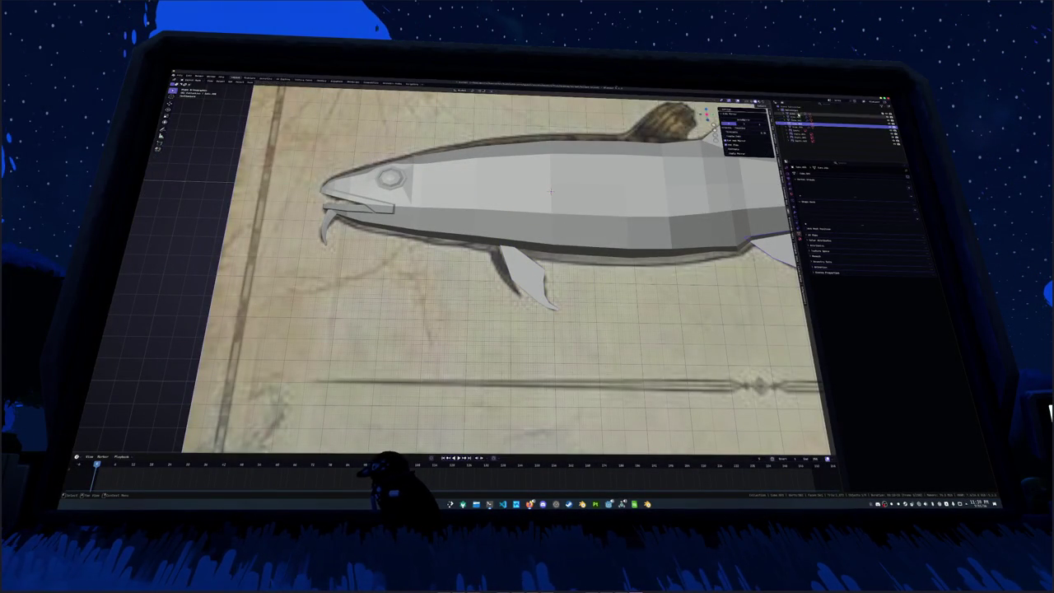
{"action": "left_click", "coordinate": [792, 117]}
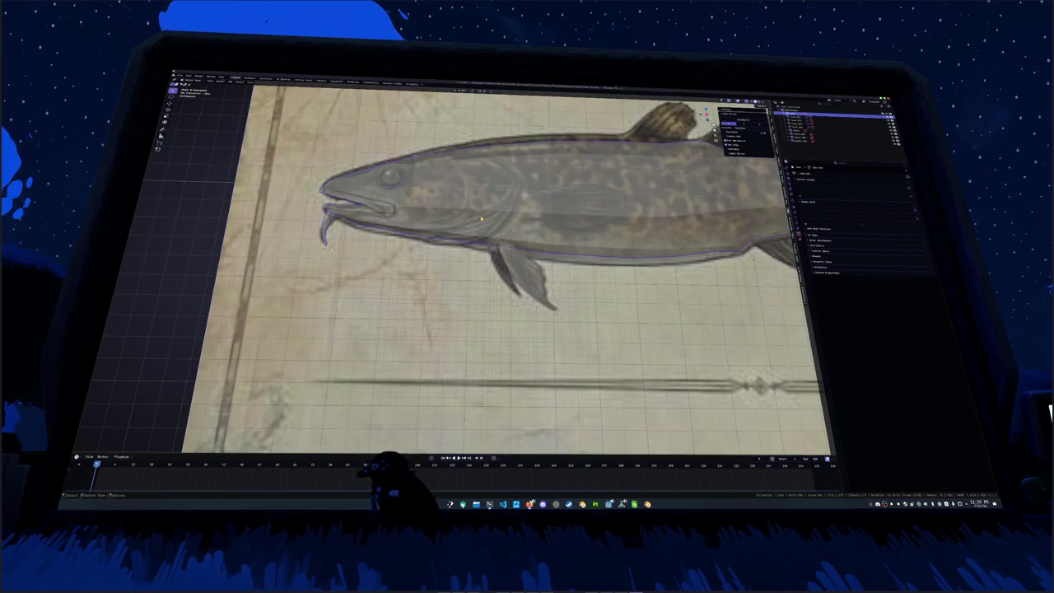
{"action": "key", "text": "Tab"}
{"action": "key", "text": "a"}
{"action": "key", "text": "alt+a"}
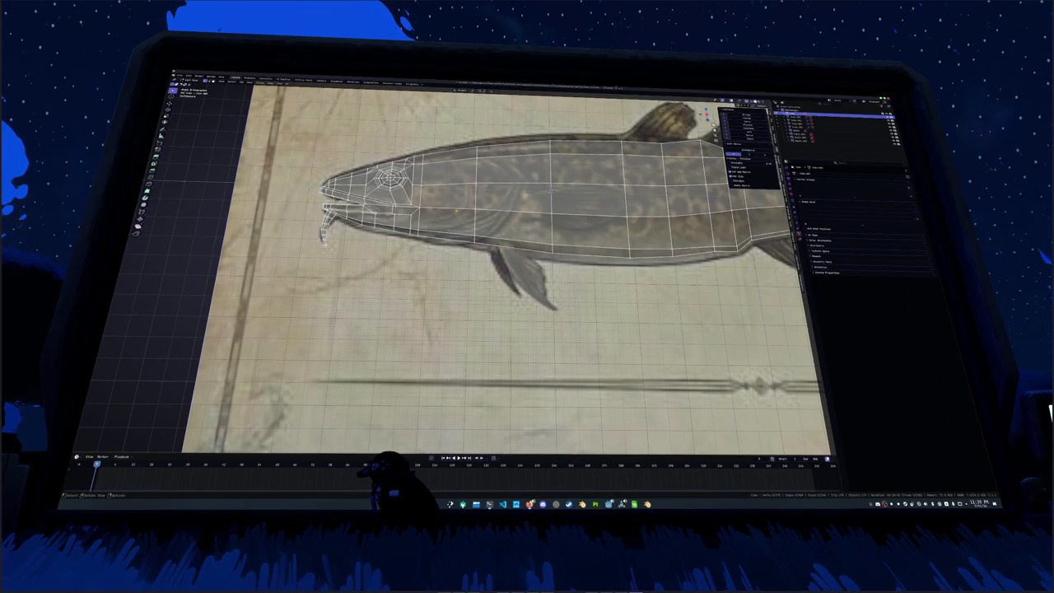
{"action": "right_click", "coordinate": [452, 213]}
{"action": "key", "text": "Escape"}
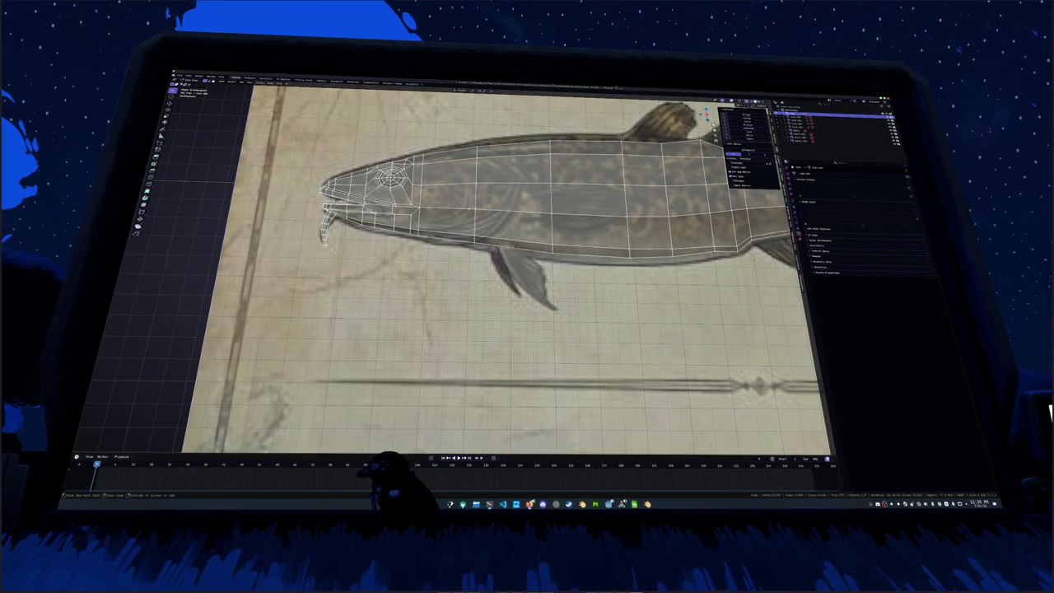
{"action": "key", "text": "Tab"}
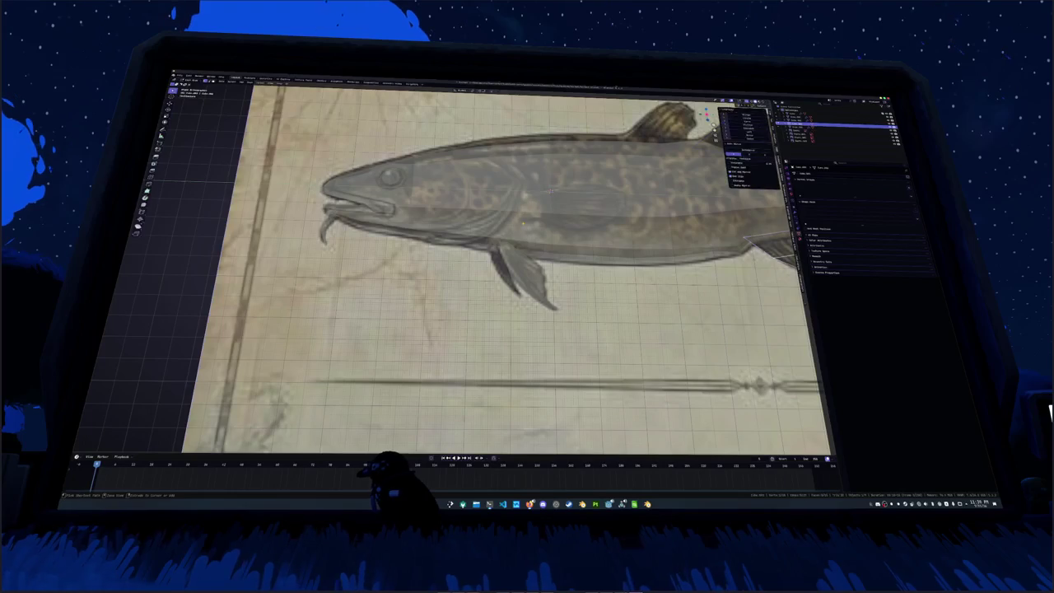
Cycle through scene objects back to the fish body and exit its Edit Mode again
{"action": "left_click", "coordinate": [832, 136]}
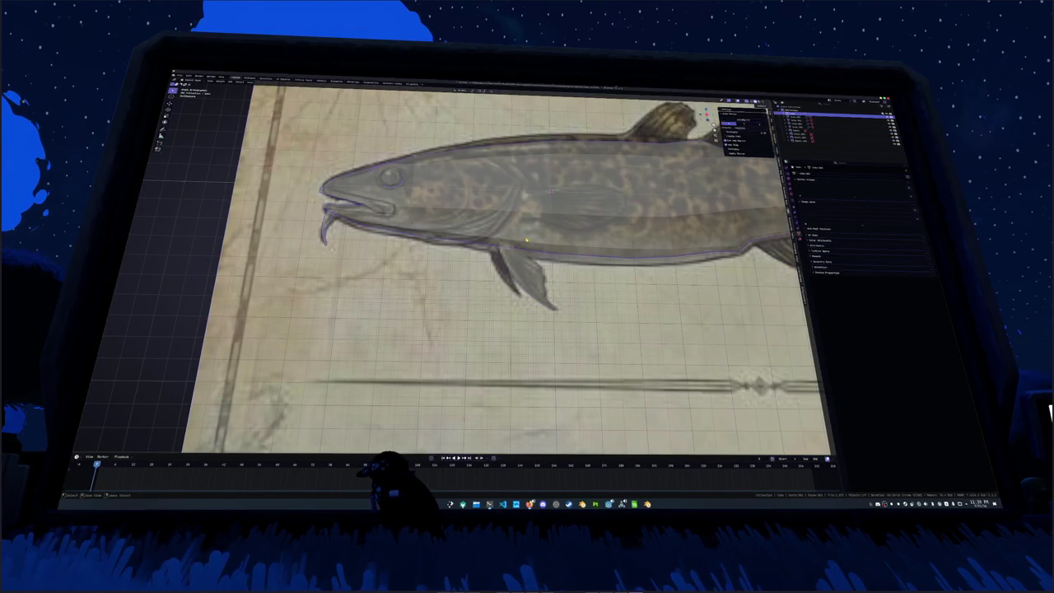
{"action": "left_click", "coordinate": [622, 234]}
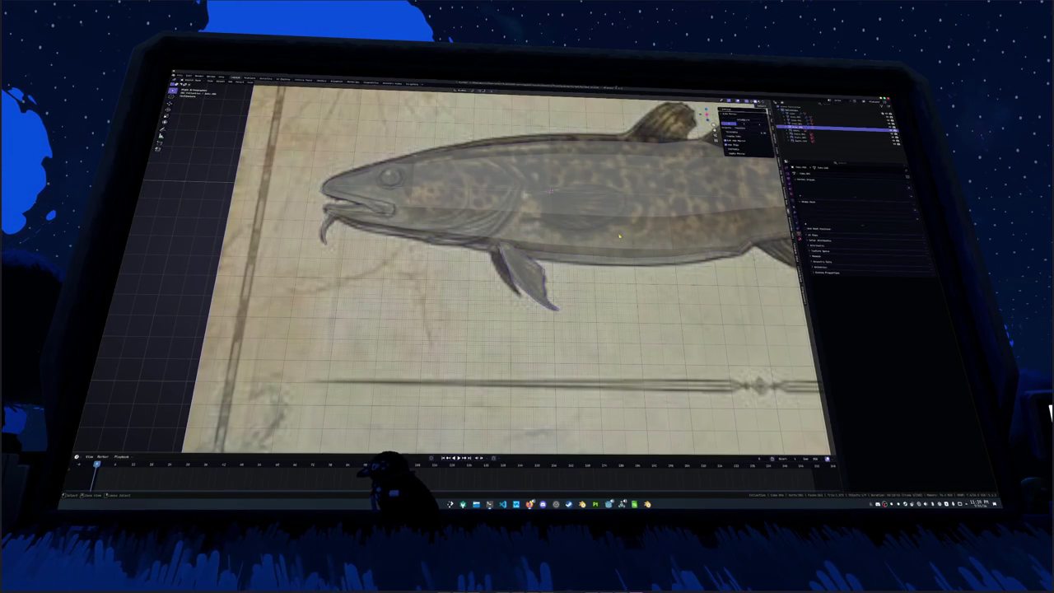
{"action": "left_click", "coordinate": [831, 128]}
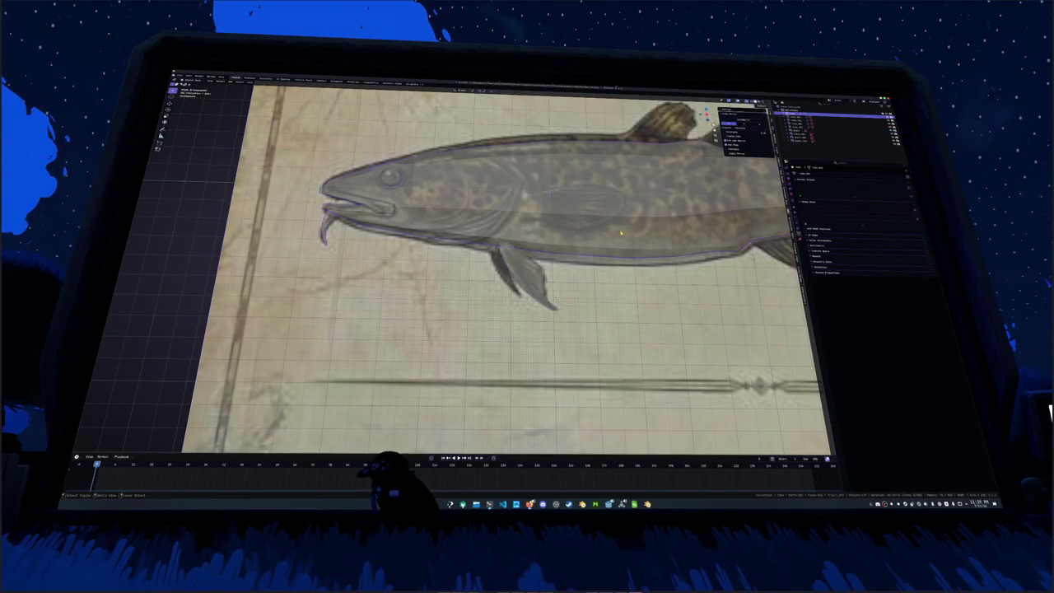
{"action": "left_click", "coordinate": [832, 119]}
{"action": "key", "text": "Tab"}
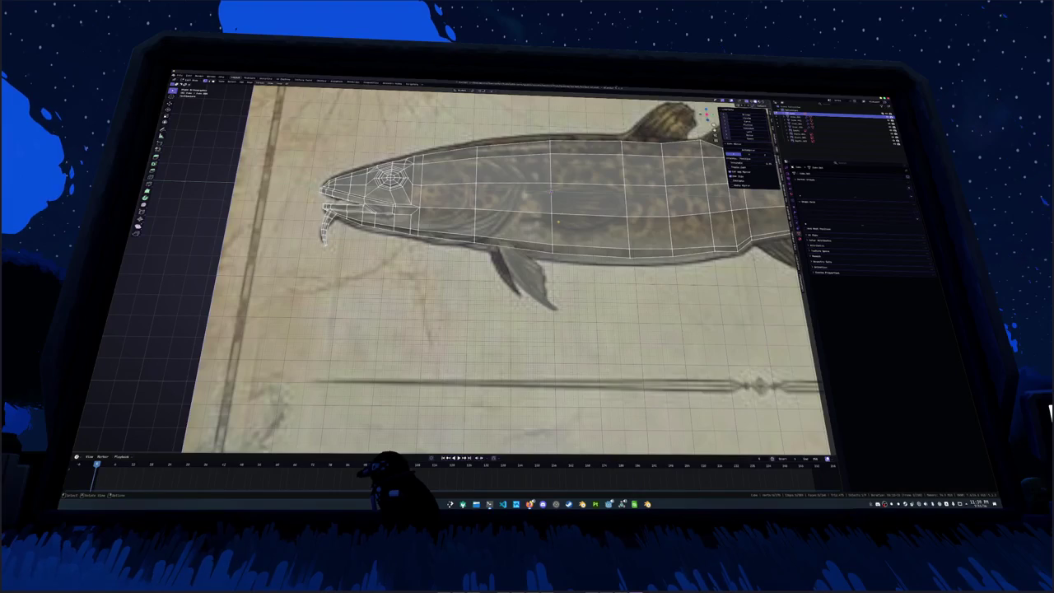
{"action": "right_click", "coordinate": [550, 204]}
{"action": "key", "text": "Escape"}
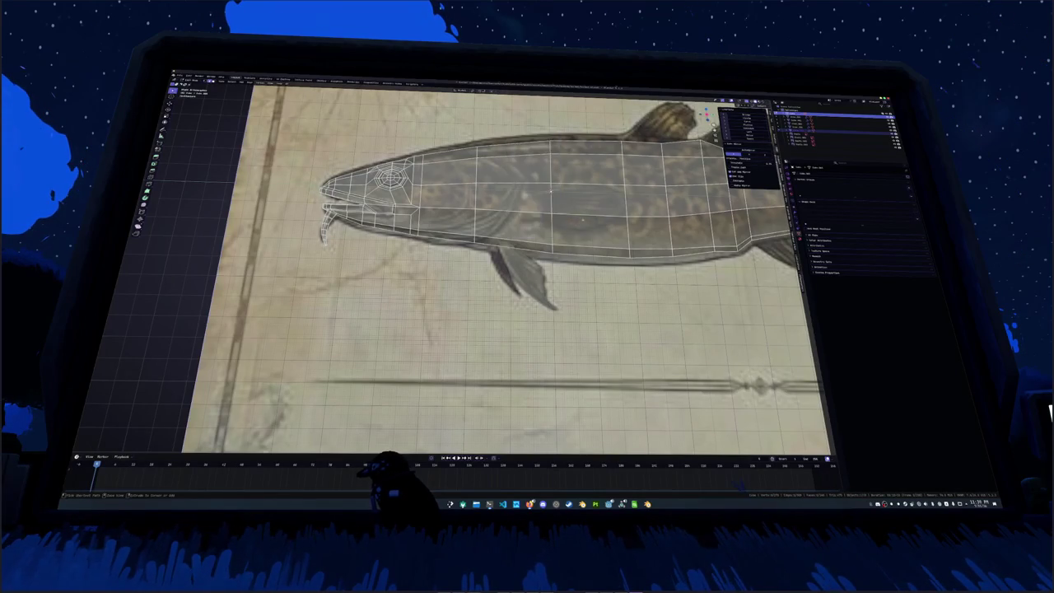
{"action": "key", "text": "Tab"}
Select the fin plane over the mid-body and enter its Edit Mode
{"action": "left_click", "coordinate": [535, 214]}
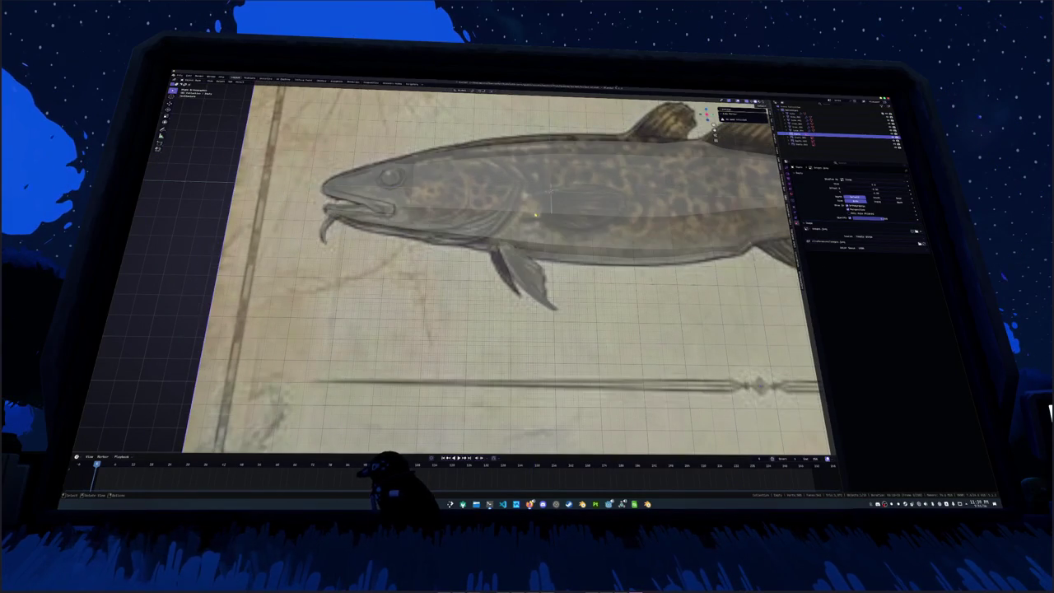
{"action": "left_click", "coordinate": [550, 209]}
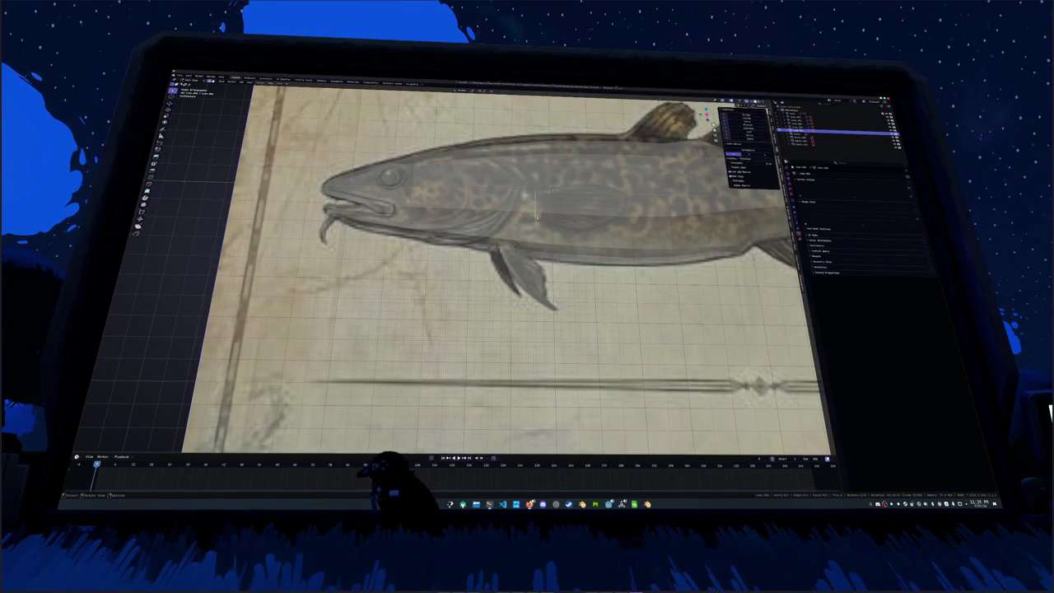
{"action": "scroll", "coordinate": [540, 201], "scroll_direction": "up", "scroll_amount": 1}
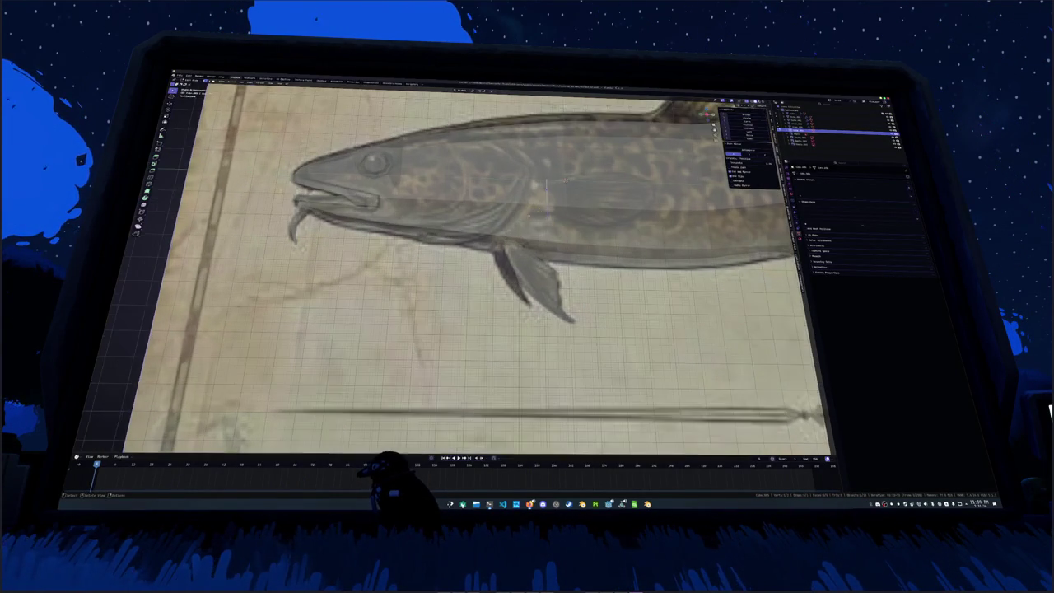
{"action": "key", "text": "Tab"}
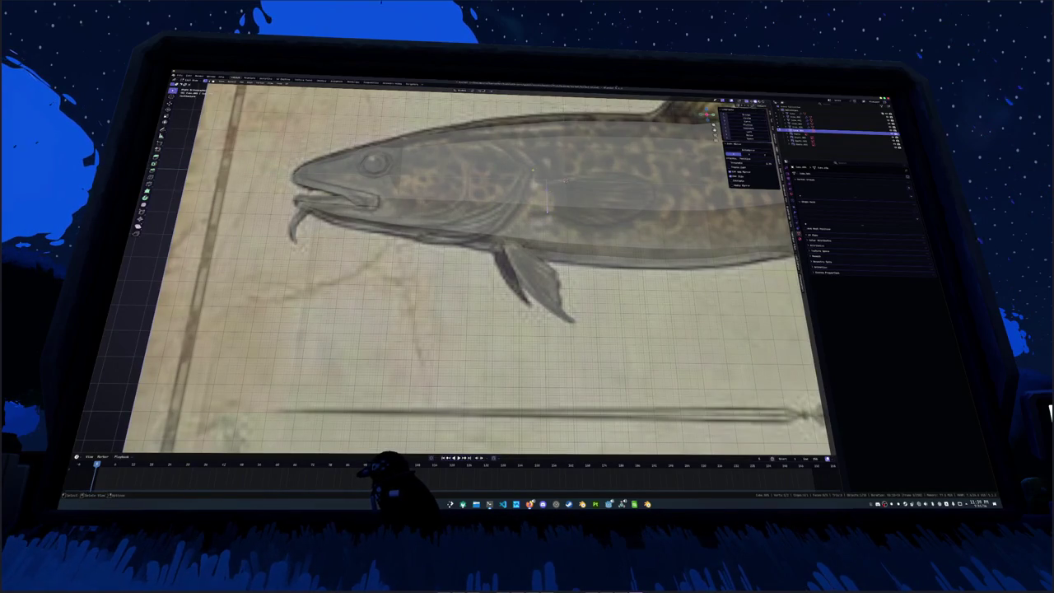
{"action": "scroll", "coordinate": [515, 221], "scroll_direction": "up", "scroll_amount": 2}
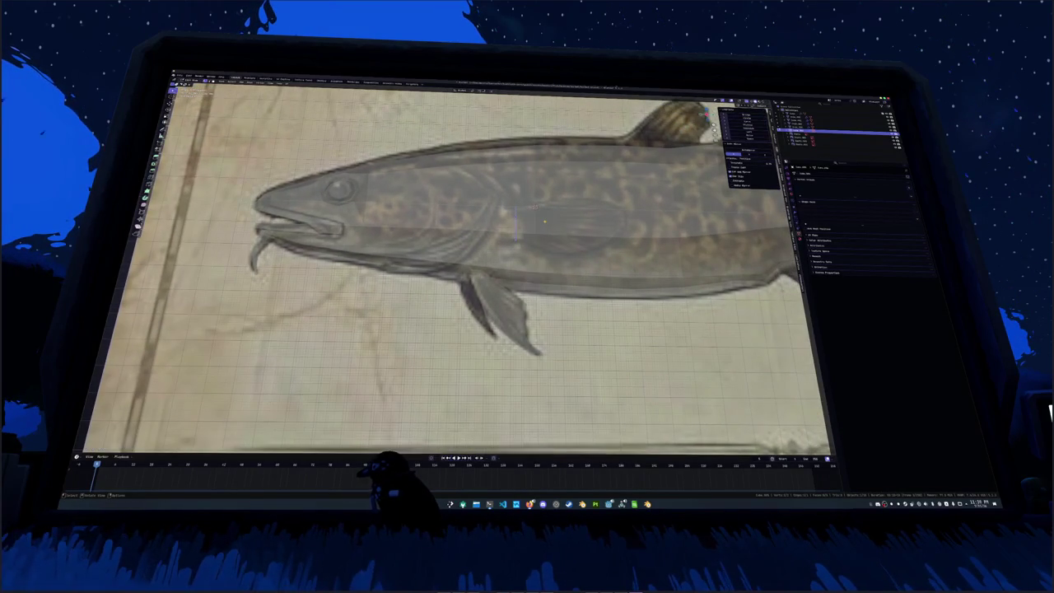
Extrude the fin face, scale it smaller, and slide one of its vertices
{"action": "key", "text": "e"}
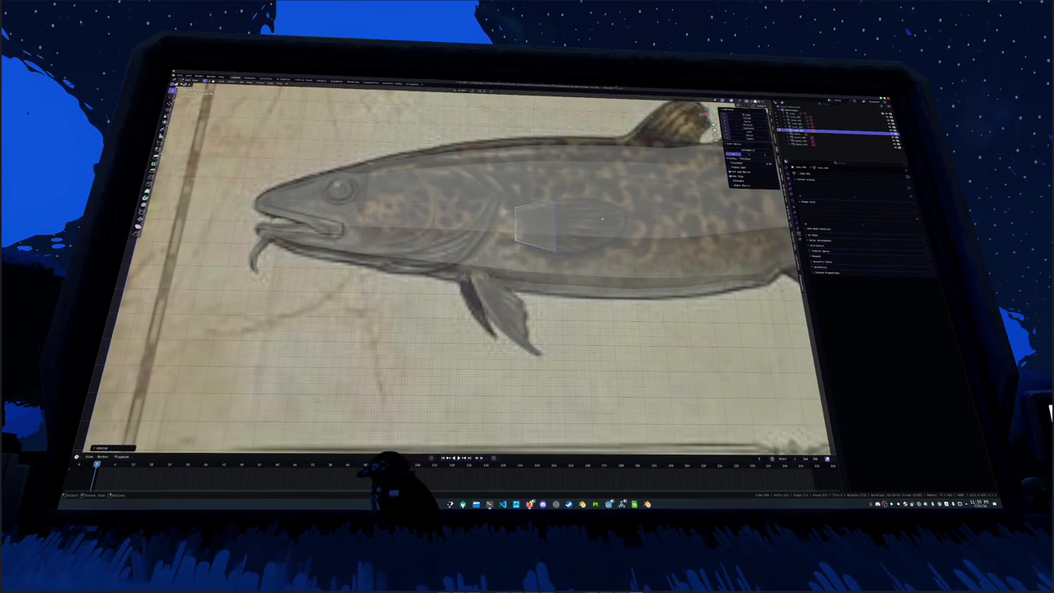
{"action": "left_click", "coordinate": [602, 219]}
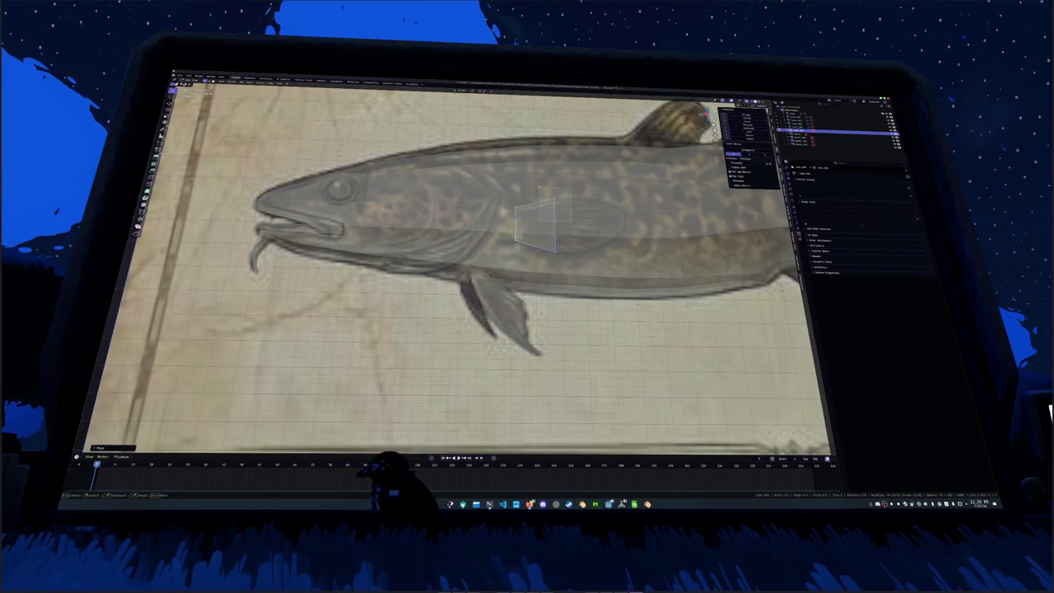
{"action": "key", "text": "s"}
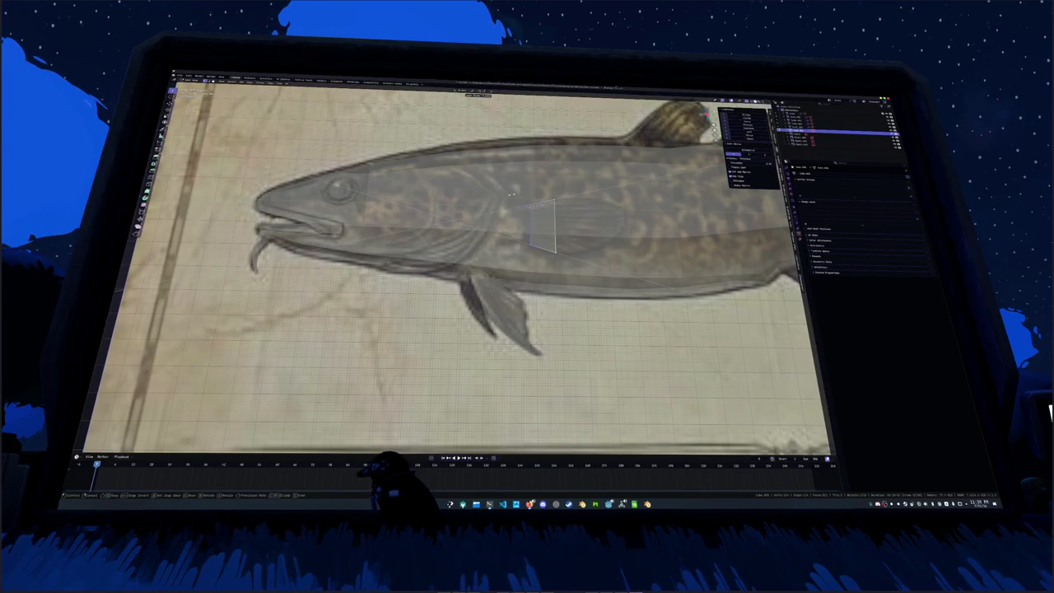
{"action": "left_click", "coordinate": [499, 201]}
{"action": "key", "text": "shift+v"}
{"action": "key", "text": "Return"}
{"action": "key", "text": "Return"}
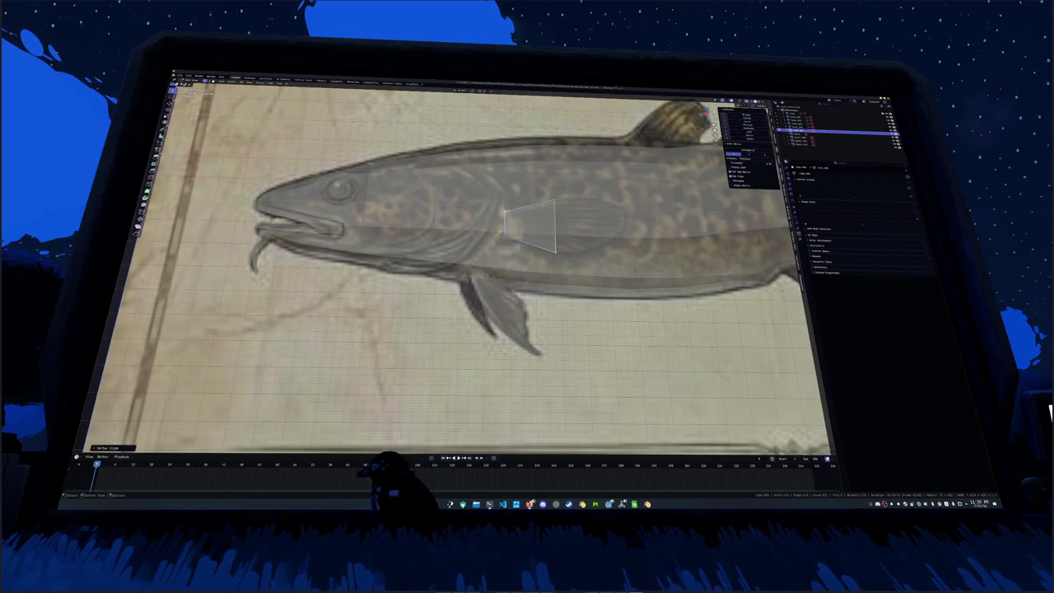
{"action": "mouse_move", "coordinate": [497, 198]}
{"action": "middle_mouse_down"}
{"action": "mouse_move", "coordinate": [545, 216]}
{"action": "mouse_move", "coordinate": [494, 219]}
{"action": "middle_mouse_up"}
{"action": "scroll", "coordinate": [457, 223], "scroll_direction": "up", "scroll_amount": 4}
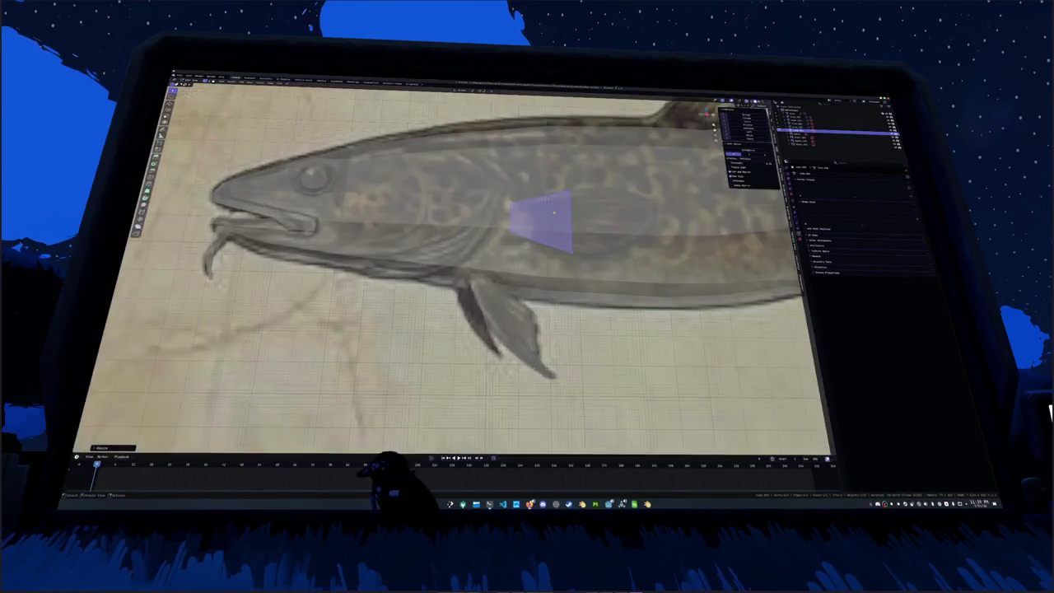
Extrude further fin sections, one along Z, and add edge loops across them
{"action": "key", "text": "e"}
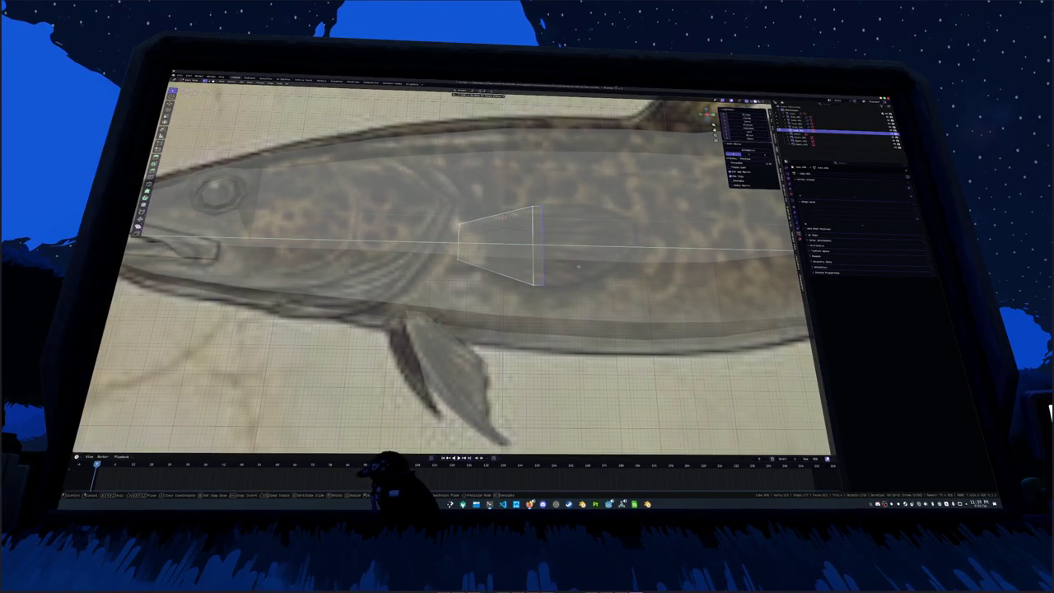
{"action": "key", "text": "Return"}
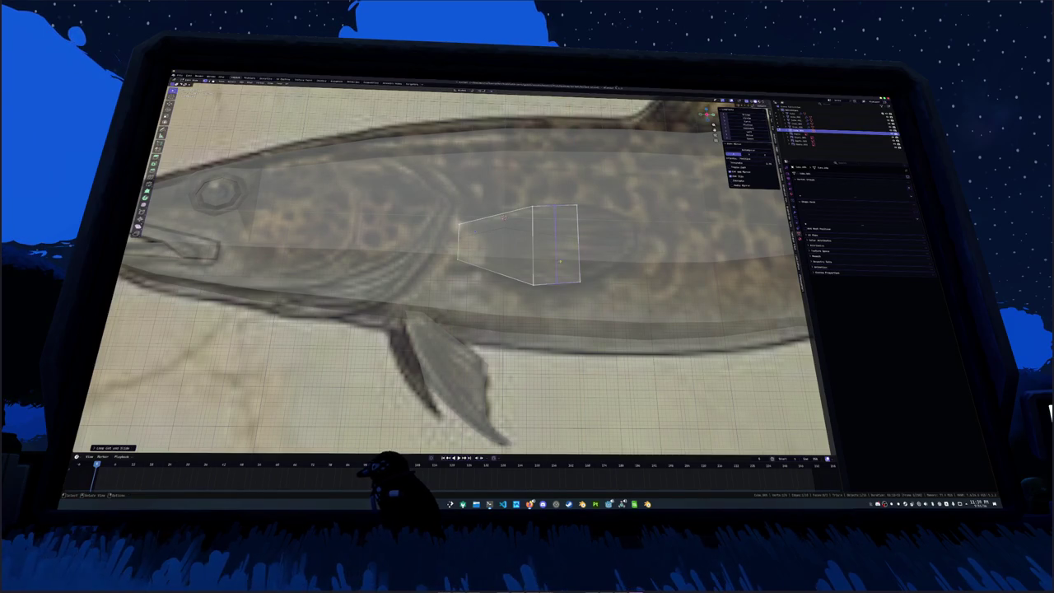
{"action": "left_click", "coordinate": [552, 261]}
{"action": "right_click", "coordinate": [552, 262]}
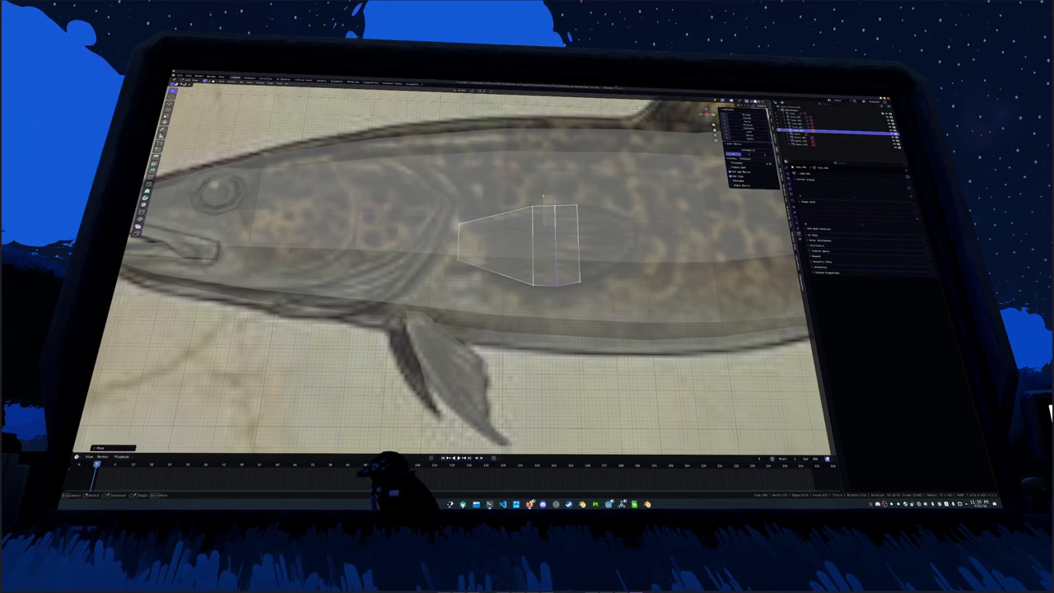
{"action": "middle_click_drag", "start_coordinate": [551, 263], "coordinate": [519, 303]}
{"action": "key", "text": "e"}
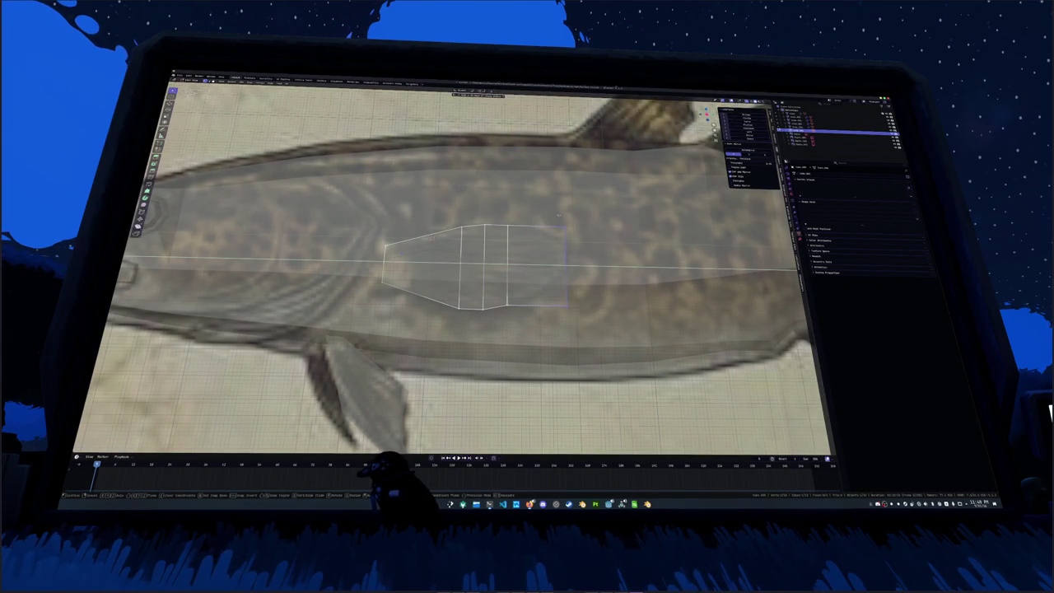
{"action": "key", "text": "z"}
{"action": "left_click", "coordinate": [560, 233]}
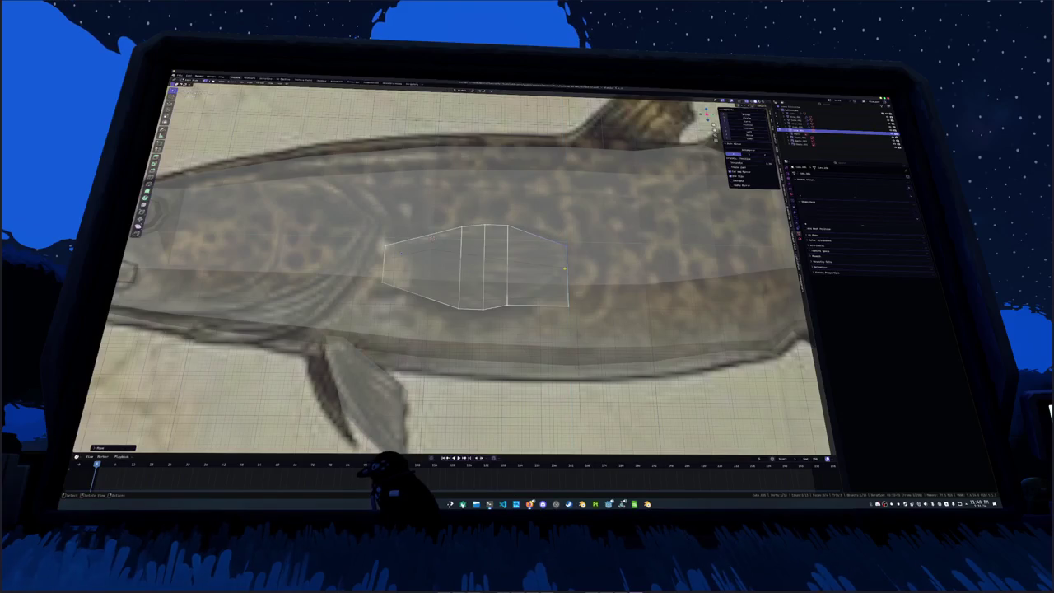
{"action": "key", "text": "ctrl+r"}
{"action": "left_click", "coordinate": [545, 268]}
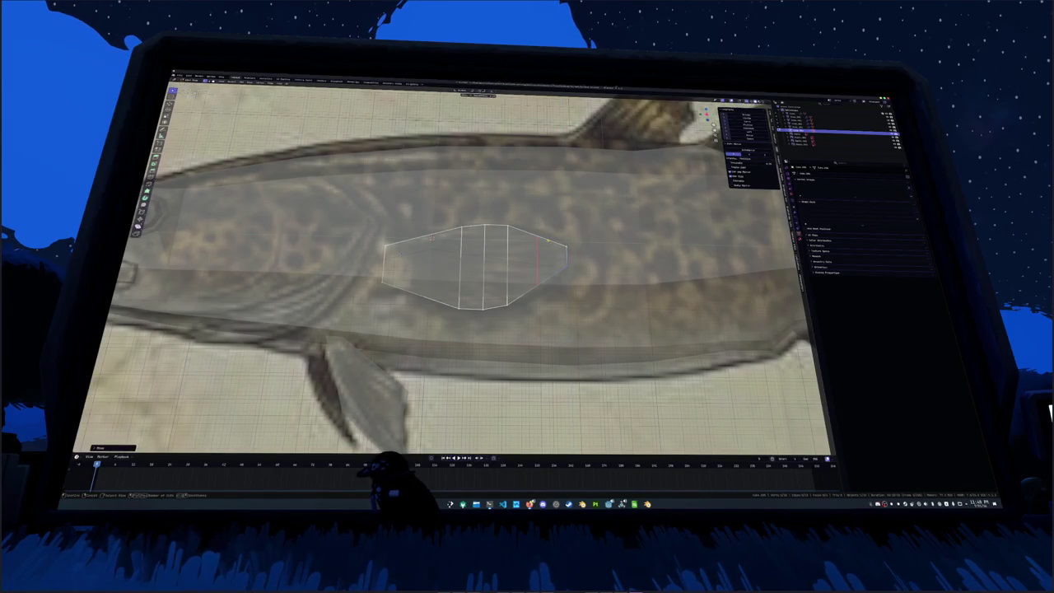
Move the fin's end vertices along Z in several passes to round its shape
{"action": "key", "text": "g"}
{"action": "key", "text": "z"}
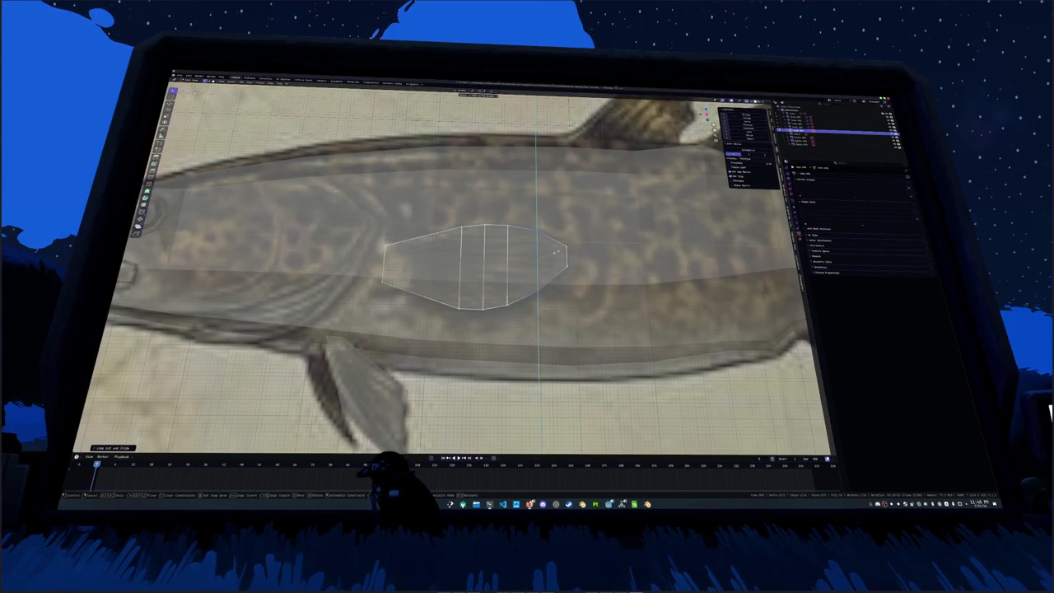
{"action": "left_click", "coordinate": [557, 251]}
{"action": "key", "text": "g"}
{"action": "key", "text": "z"}
{"action": "key", "text": "Return"}
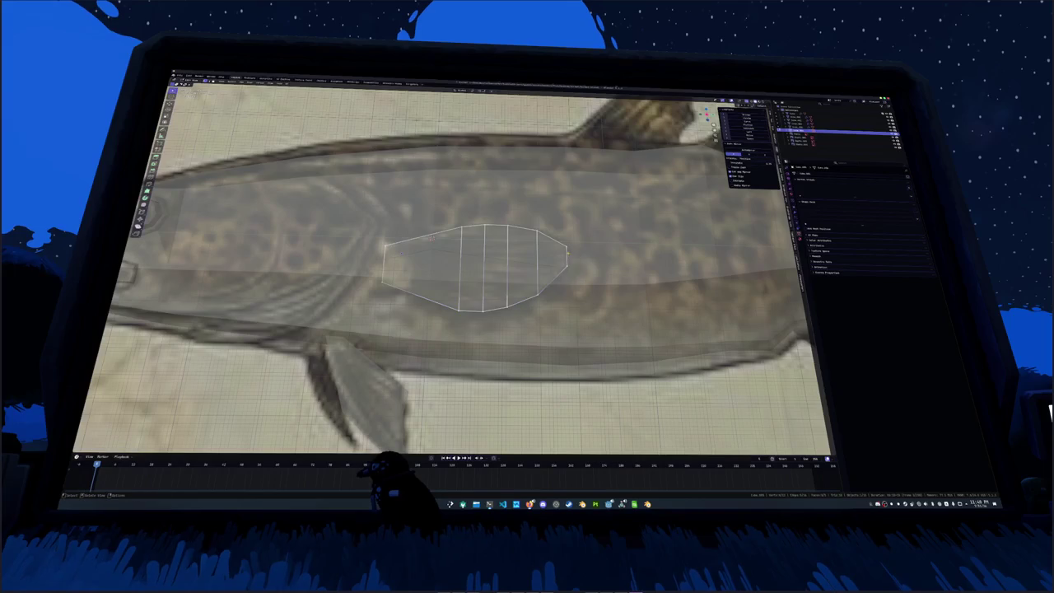
{"action": "key", "text": "g"}
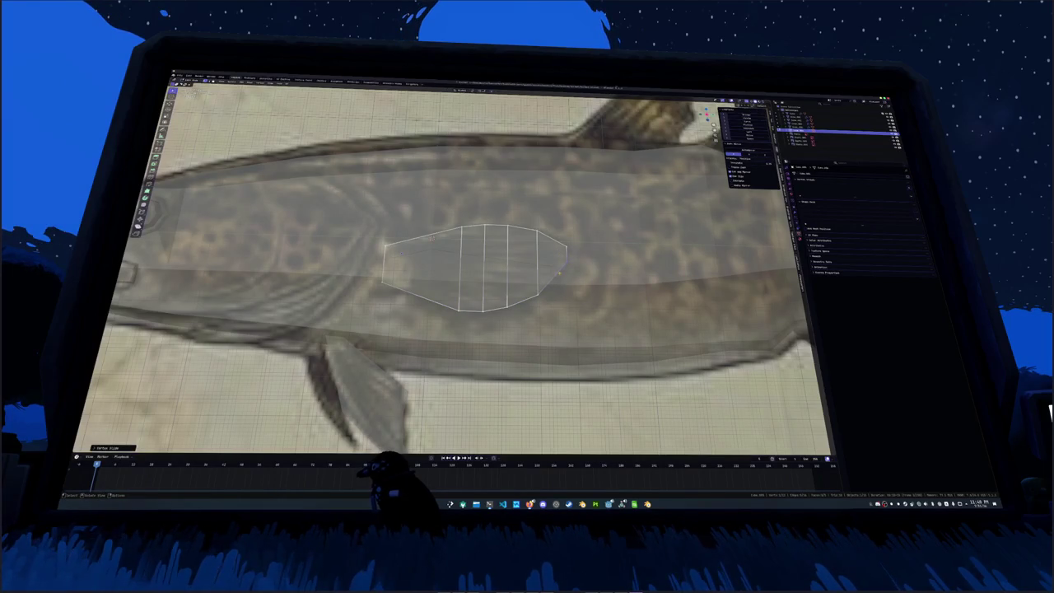
{"action": "key", "text": "z"}
{"action": "key", "text": "Return"}
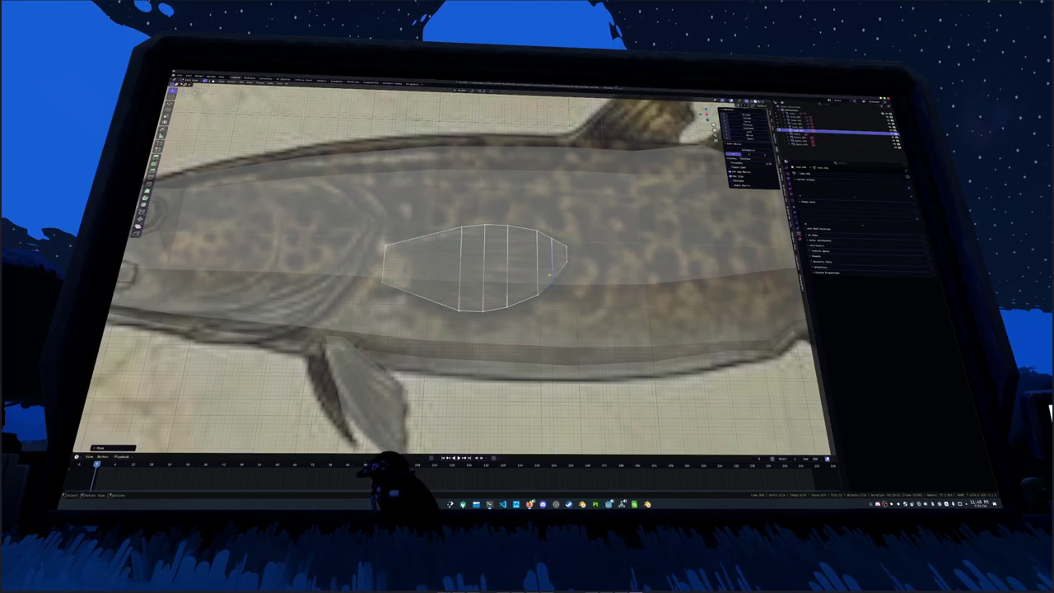
{"action": "scroll", "coordinate": [474, 271], "scroll_direction": "down", "scroll_amount": 2}
{"action": "scroll", "coordinate": [473, 272], "scroll_direction": "down", "scroll_amount": 2}
Box-select the lower fin vertices and move them along Z to reshape the lower edge
{"action": "left_click_drag", "start_coordinate": [490, 243], "coordinate": [627, 300]}
{"action": "key", "text": "g"}
{"action": "key", "text": "z"}
{"action": "left_click", "coordinate": [486, 199]}
{"action": "left_click", "coordinate": [486, 199]}
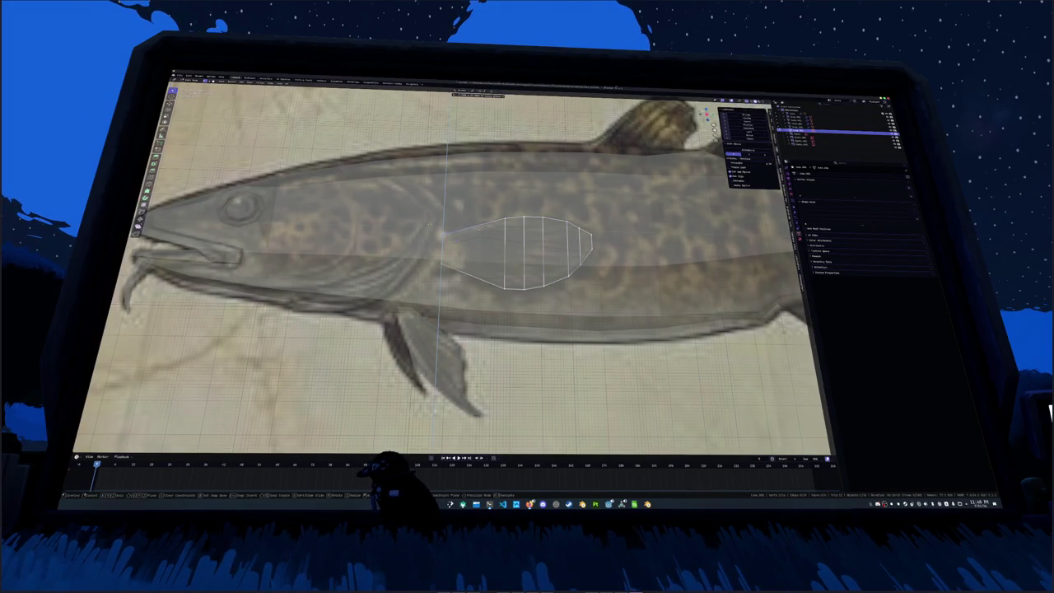
{"action": "key", "text": "Tab"}
Rotate the fin outward in top view, then check it against the reference with X-ray
{"action": "middle_click_drag", "start_coordinate": [486, 242], "coordinate": [523, 251]}
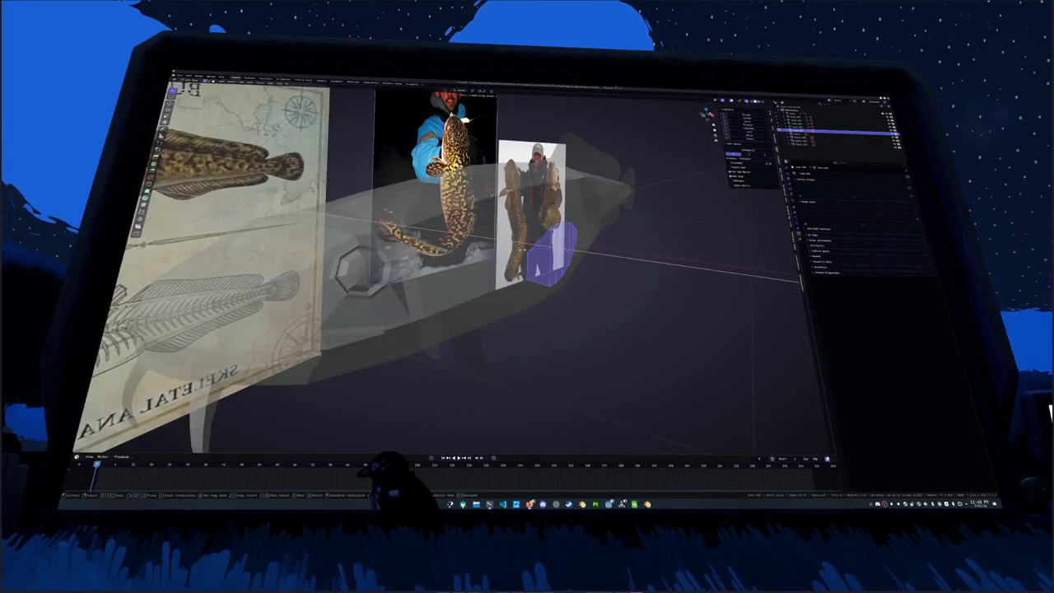
{"action": "key", "text": "KP_7"}
{"action": "key", "text": "r"}
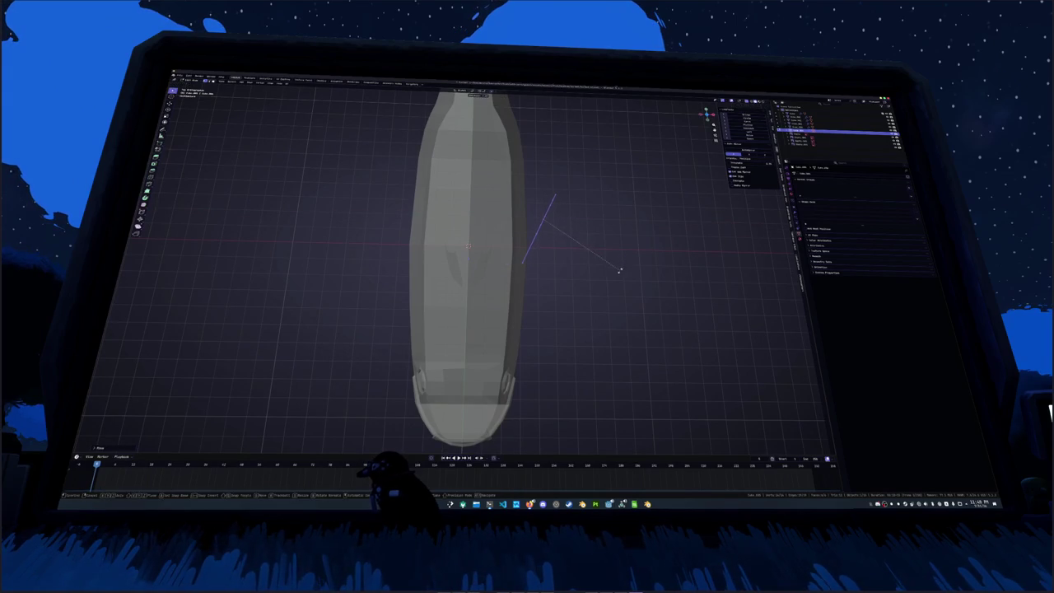
{"action": "left_click", "coordinate": [622, 271]}
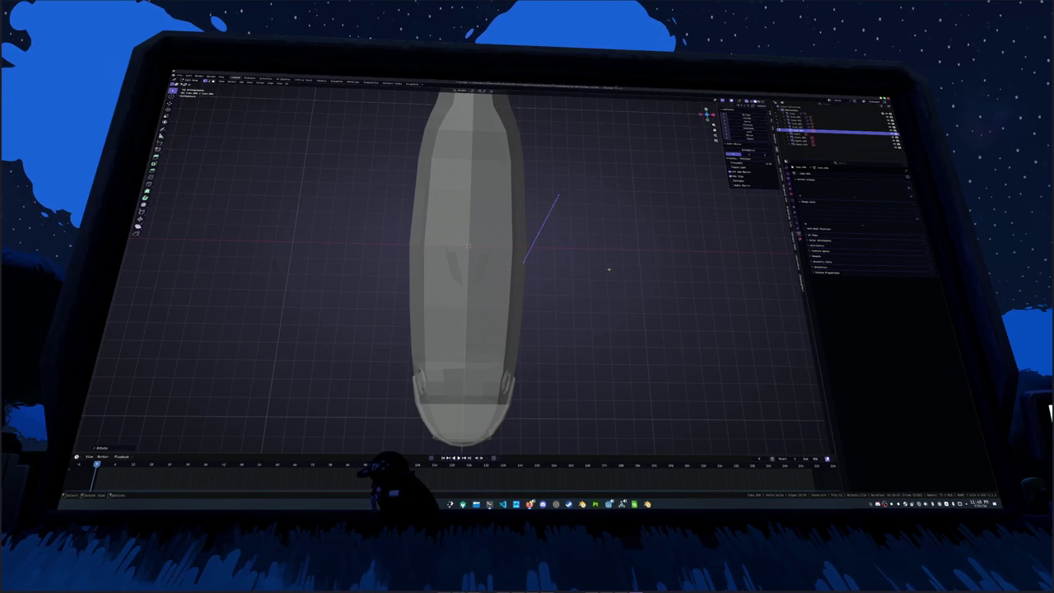
{"action": "key", "text": "KP_1"}
{"action": "scroll", "coordinate": [605, 270], "scroll_direction": "up", "scroll_amount": 2}
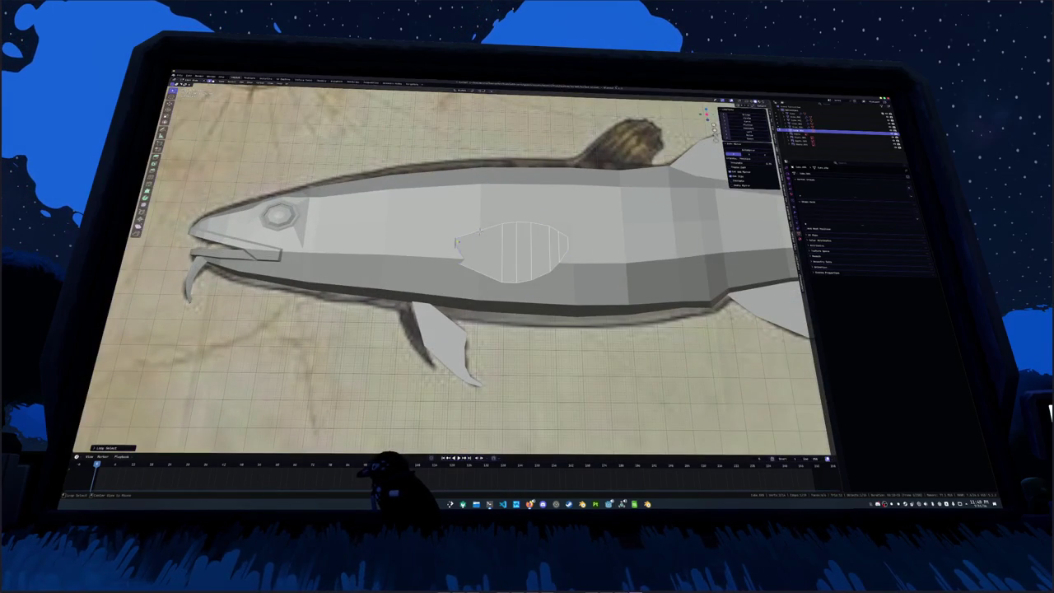
{"action": "key", "text": "alt+z"}
{"action": "scroll", "coordinate": [527, 255], "scroll_direction": "up", "scroll_amount": 4}
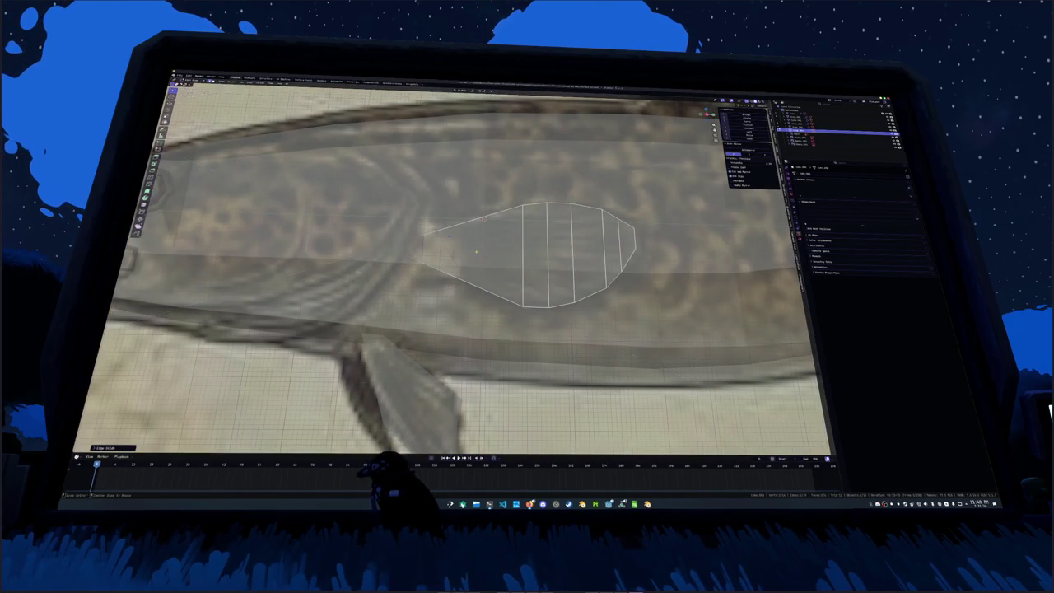
{"action": "key", "text": "alt+z"}
{"action": "scroll", "coordinate": [527, 255], "scroll_direction": "down", "scroll_amount": 3}
{"action": "scroll", "coordinate": [527, 256], "scroll_direction": "down", "scroll_amount": 4}
Adjust the fin's height along Z from the front, then return to the side view
{"action": "key", "text": "a"}
{"action": "key", "text": "KP_3"}
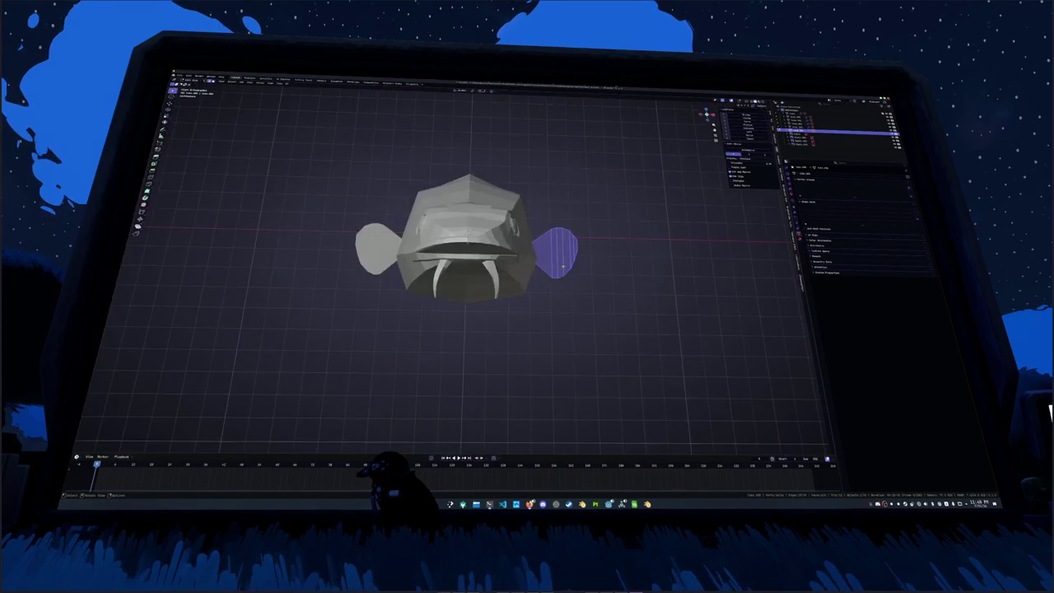
{"action": "key", "text": "g"}
{"action": "key", "text": "z"}
{"action": "left_click", "coordinate": [619, 287]}
{"action": "middle_click_drag", "start_coordinate": [619, 288], "coordinate": [462, 244]}
{"action": "key", "text": "alt+z"}
{"action": "key", "text": "alt+z"}
{"action": "scroll", "coordinate": [467, 242], "scroll_direction": "up", "scroll_amount": 2}
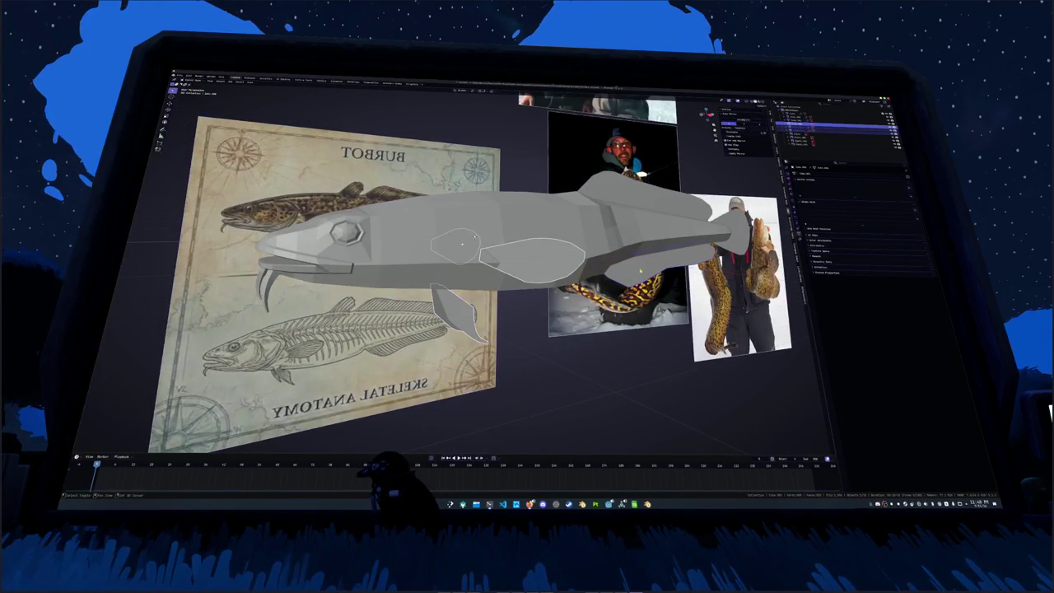
{"action": "key", "text": "KP_3"}
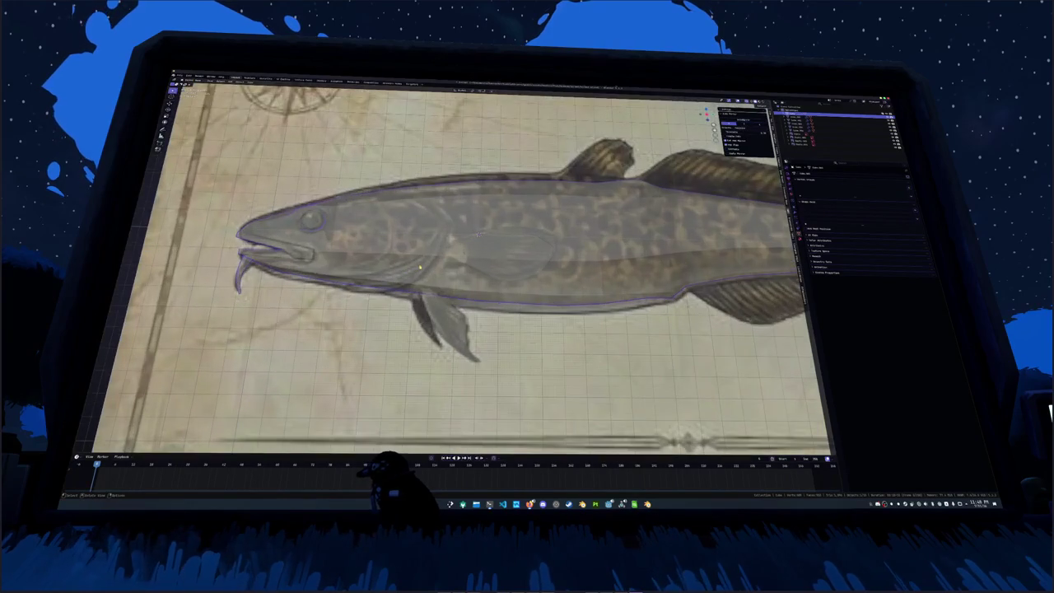
In the fish body's Edit Mode, zoom to the head and knife-cut an edge line behind it
{"action": "key", "text": "Tab"}
{"action": "scroll", "coordinate": [419, 267], "scroll_direction": "up", "scroll_amount": 1}
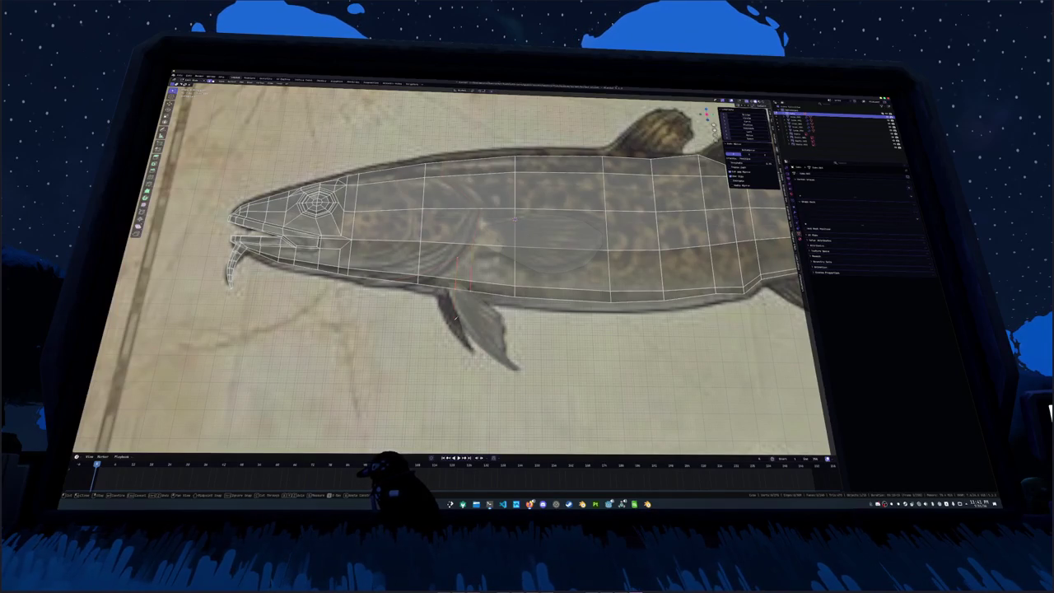
{"action": "scroll", "coordinate": [494, 264], "scroll_direction": "up", "scroll_amount": 1}
{"action": "scroll", "coordinate": [494, 263], "scroll_direction": "up", "scroll_amount": 1}
{"action": "scroll", "coordinate": [494, 264], "scroll_direction": "up", "scroll_amount": 1}
{"action": "middle_click_drag", "start_coordinate": [494, 264], "coordinate": [523, 243], "text": "shift"}
{"action": "left_click", "coordinate": [514, 219]}
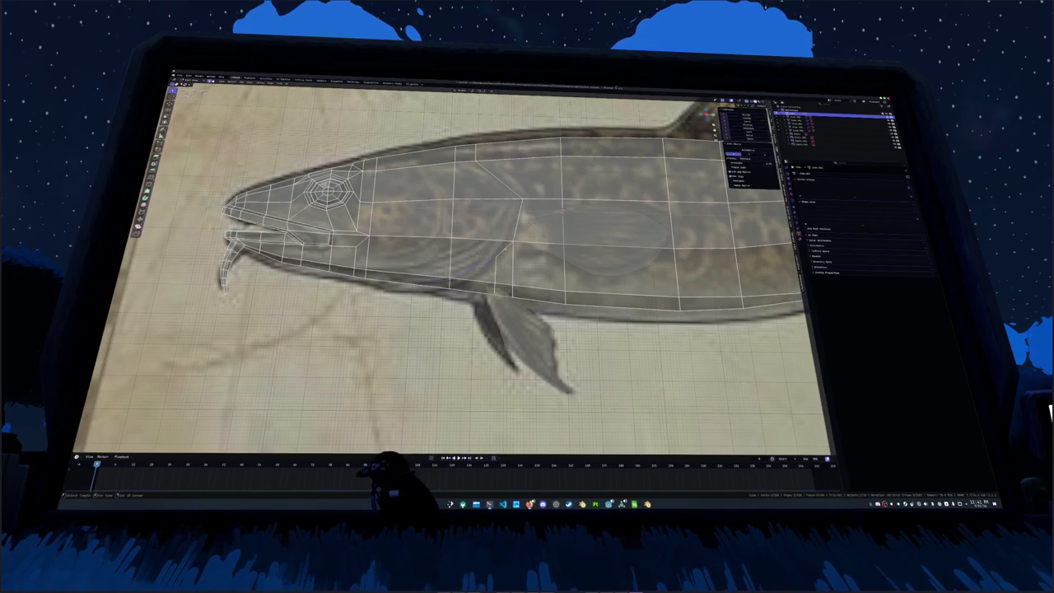
{"action": "middle_click_drag", "start_coordinate": [562, 211], "coordinate": [555, 198]}
Knife two new cuts along the fish's side just behind the gills
{"action": "key", "text": "k"}
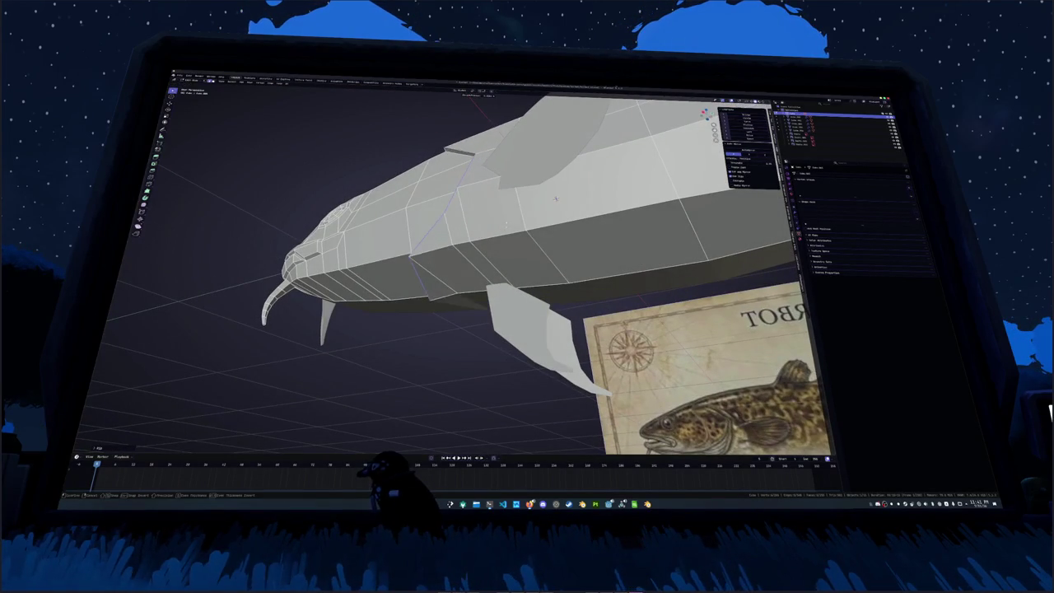
{"action": "key", "text": "Return"}
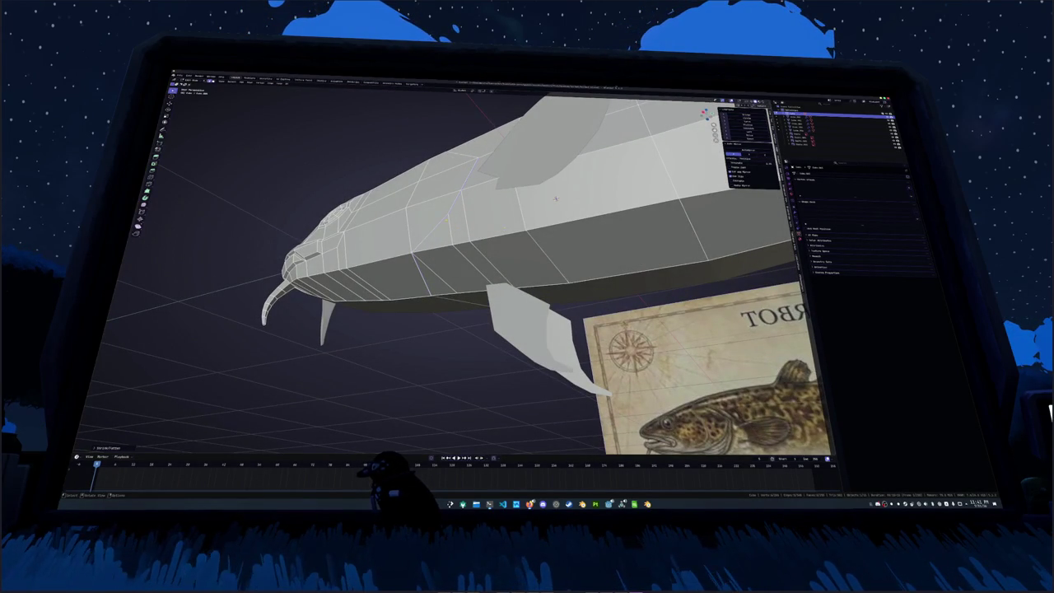
{"action": "middle_click_drag", "start_coordinate": [556, 198], "coordinate": [572, 189]}
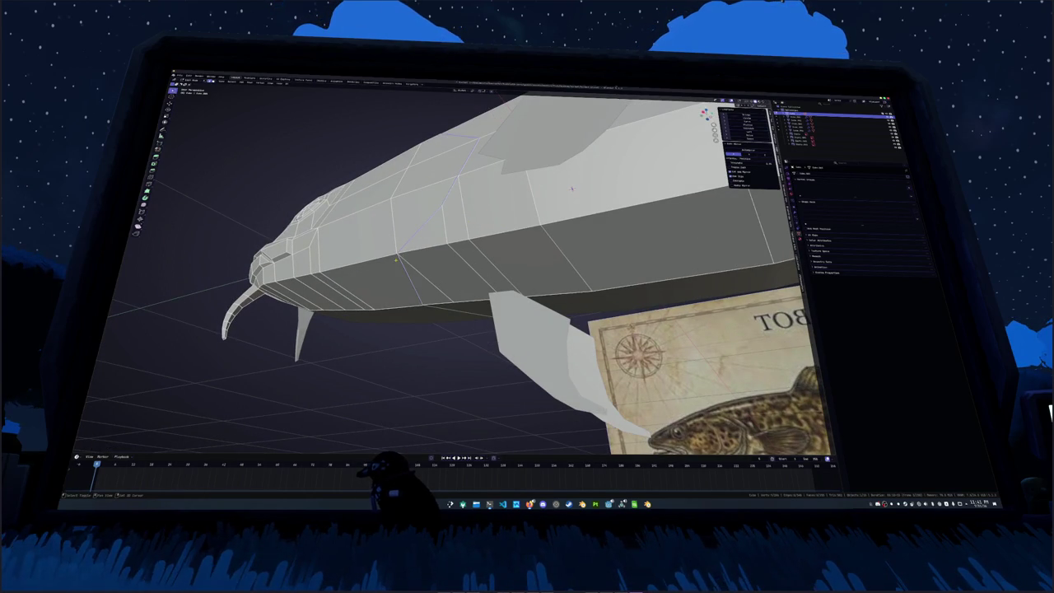
{"action": "key", "text": "k"}
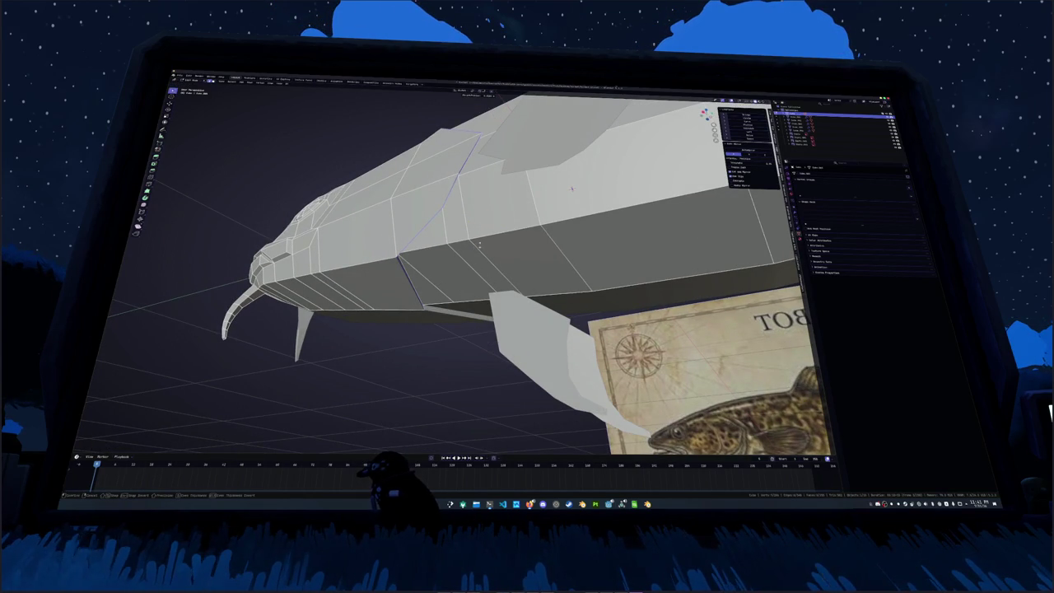
{"action": "key", "text": "k"}
{"action": "key", "text": "Return"}
{"action": "key", "text": "ctrl+x"}
{"action": "key", "text": "Return"}
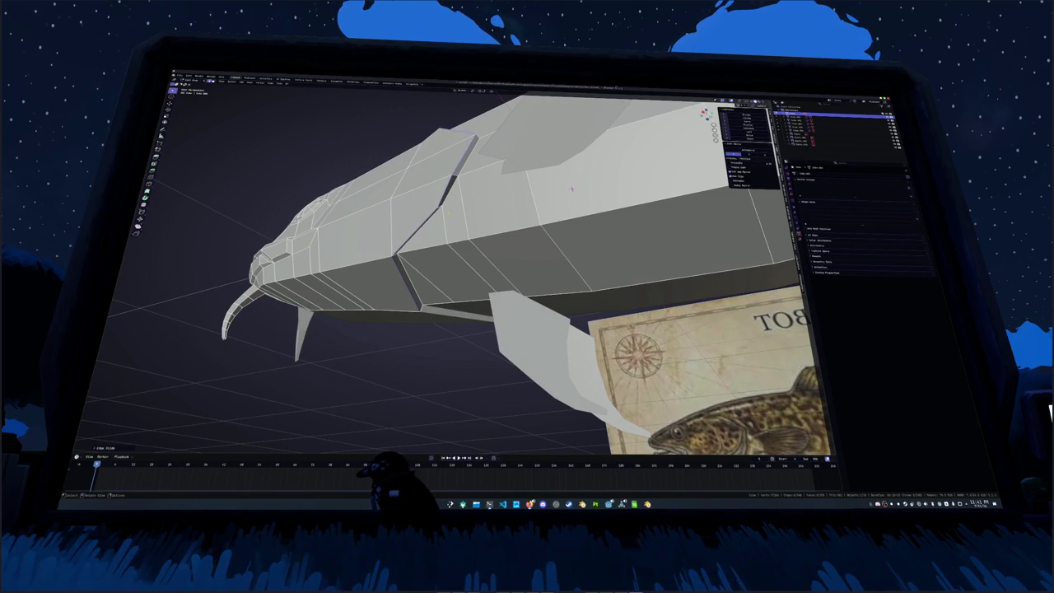
Slide a vertex and an edge loop into place, then merge the vertices to form the gill groove
{"action": "middle_click_drag", "start_coordinate": [571, 189], "coordinate": [602, 188]}
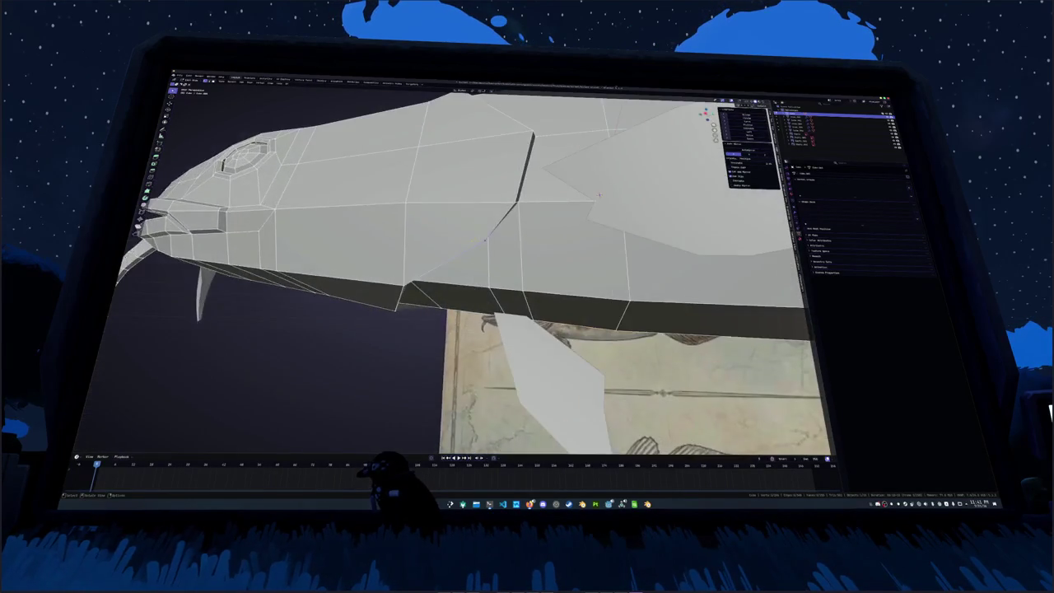
{"action": "key", "text": "shift+v"}
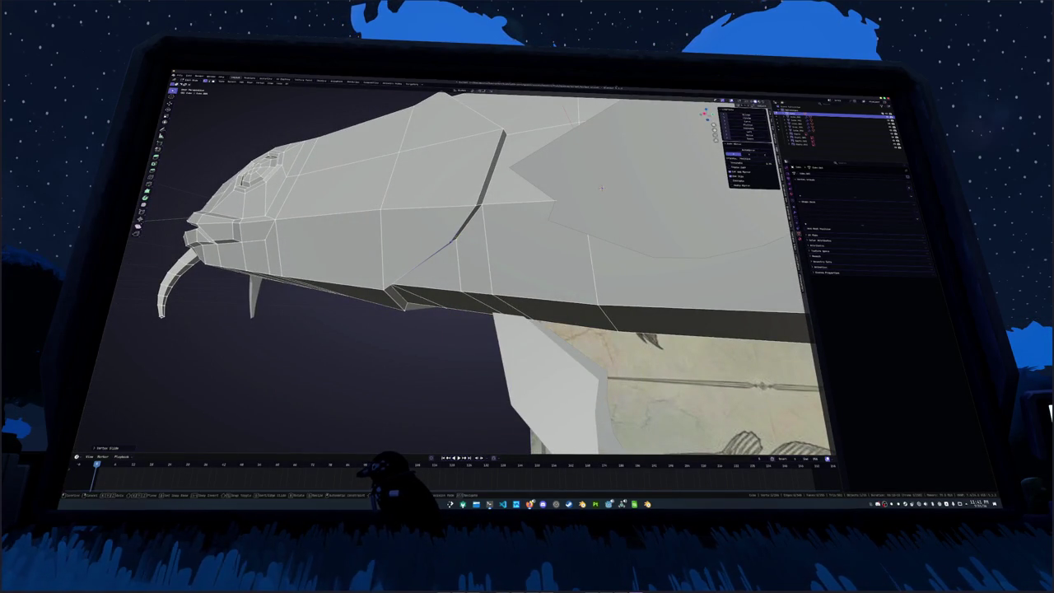
{"action": "left_click", "coordinate": [602, 188]}
{"action": "middle_click_drag", "start_coordinate": [602, 187], "coordinate": [590, 203]}
{"action": "key", "text": "g"}
{"action": "key", "text": "g"}
{"action": "left_click", "coordinate": [590, 203]}
{"action": "key", "text": "m"}
{"action": "left_click", "coordinate": [377, 297]}
{"action": "mouse_move", "coordinate": [377, 296]}
{"action": "middle_mouse_down"}
{"action": "mouse_move", "coordinate": [597, 196]}
{"action": "mouse_move", "coordinate": [588, 215]}
{"action": "mouse_move", "coordinate": [599, 260]}
{"action": "middle_mouse_up"}
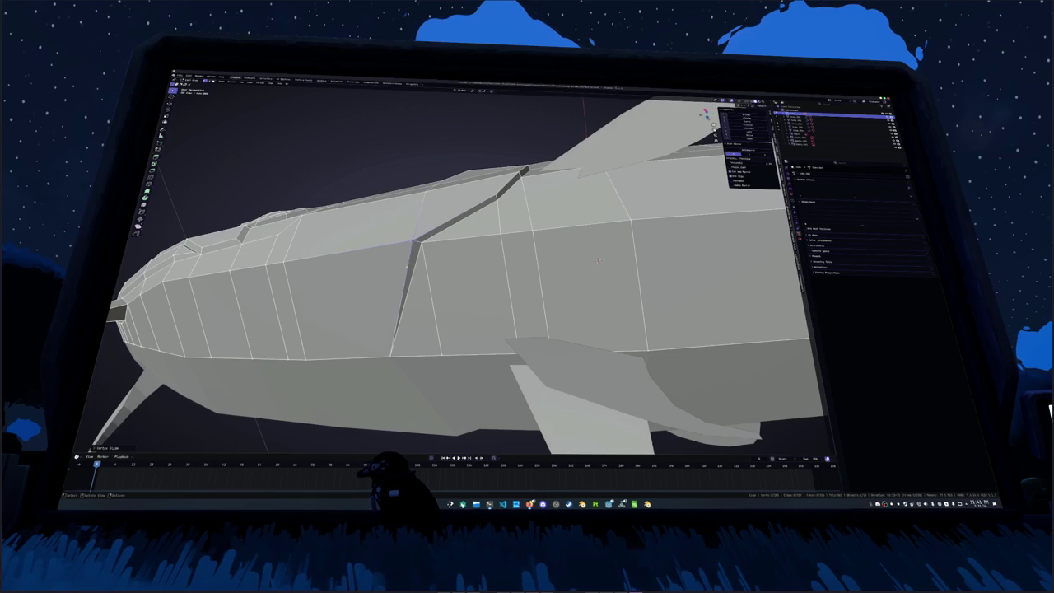
{"action": "scroll", "coordinate": [599, 260], "scroll_direction": "down", "scroll_amount": 3}
{"action": "mouse_move", "coordinate": [599, 260]}
{"action": "middle_mouse_down"}
{"action": "mouse_move", "coordinate": [566, 236]}
{"action": "mouse_move", "coordinate": [564, 272]}
{"action": "mouse_move", "coordinate": [568, 230]}
{"action": "mouse_move", "coordinate": [554, 226]}
{"action": "middle_mouse_up"}
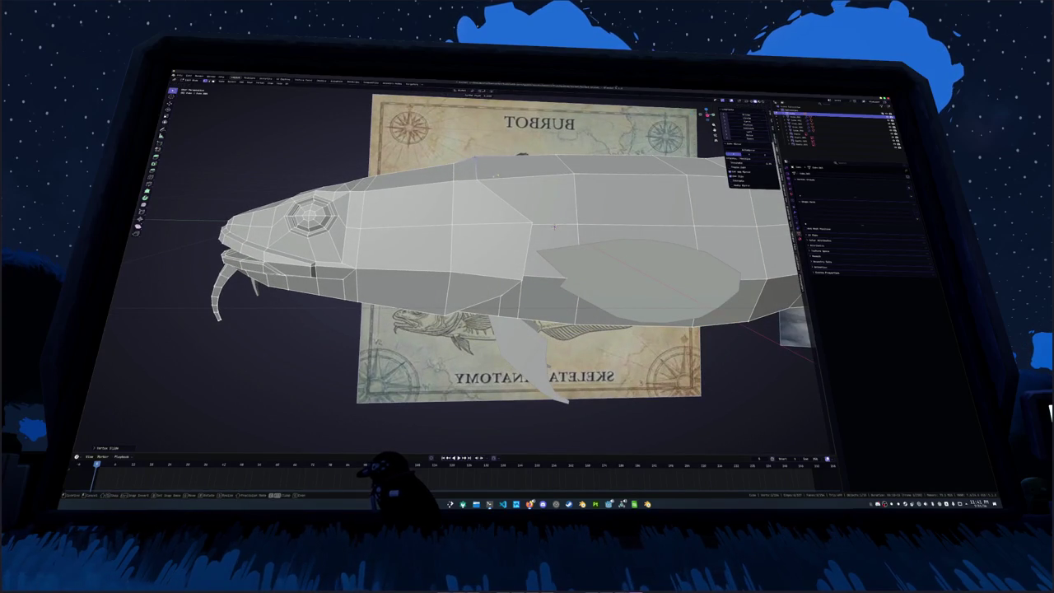
Move the selected part of the fish mesh vertically along Z
{"action": "middle_click_drag", "start_coordinate": [554, 226], "coordinate": [560, 223]}
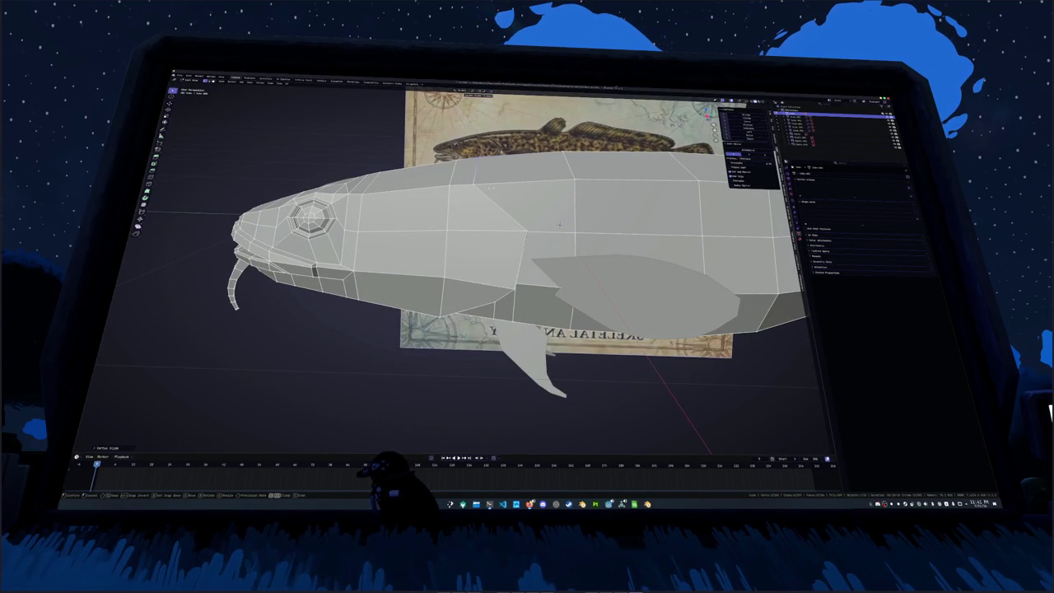
{"action": "mouse_move", "coordinate": [559, 224]}
{"action": "middle_mouse_down"}
{"action": "mouse_move", "coordinate": [461, 171]}
{"action": "mouse_move", "coordinate": [575, 218]}
{"action": "middle_mouse_up"}
{"action": "key", "text": "g"}
{"action": "key", "text": "z"}
{"action": "left_click", "coordinate": [575, 219]}
Bisect the fish mesh across its upper side
{"action": "mouse_move", "coordinate": [575, 219]}
{"action": "middle_mouse_down"}
{"action": "mouse_move", "coordinate": [656, 223]}
{"action": "mouse_move", "coordinate": [654, 210]}
{"action": "middle_mouse_up"}
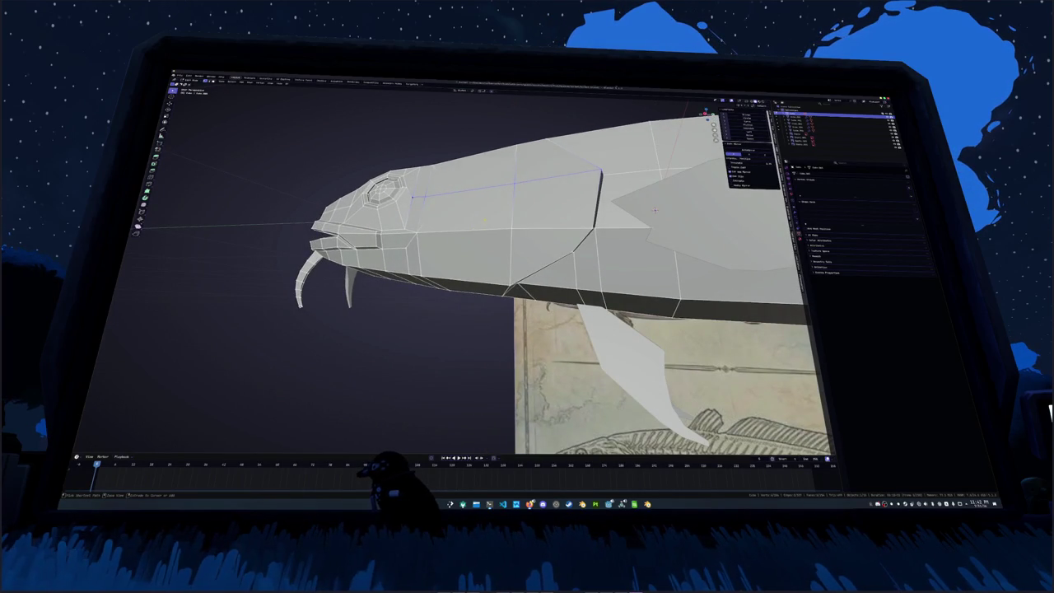
{"action": "middle_click_drag", "start_coordinate": [655, 211], "coordinate": [686, 219]}
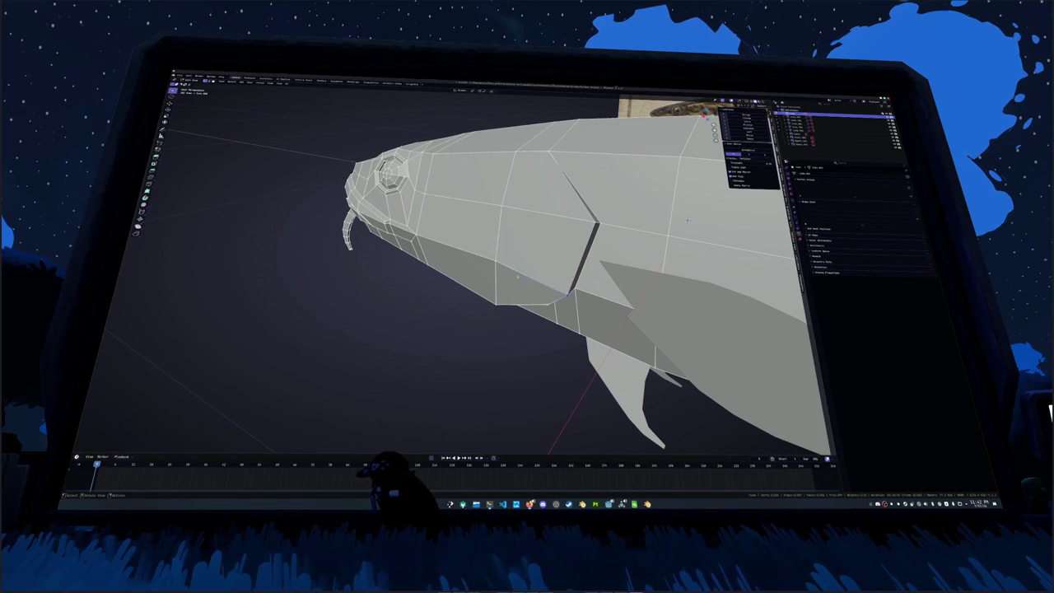
{"action": "middle_click_drag", "start_coordinate": [687, 220], "coordinate": [697, 244]}
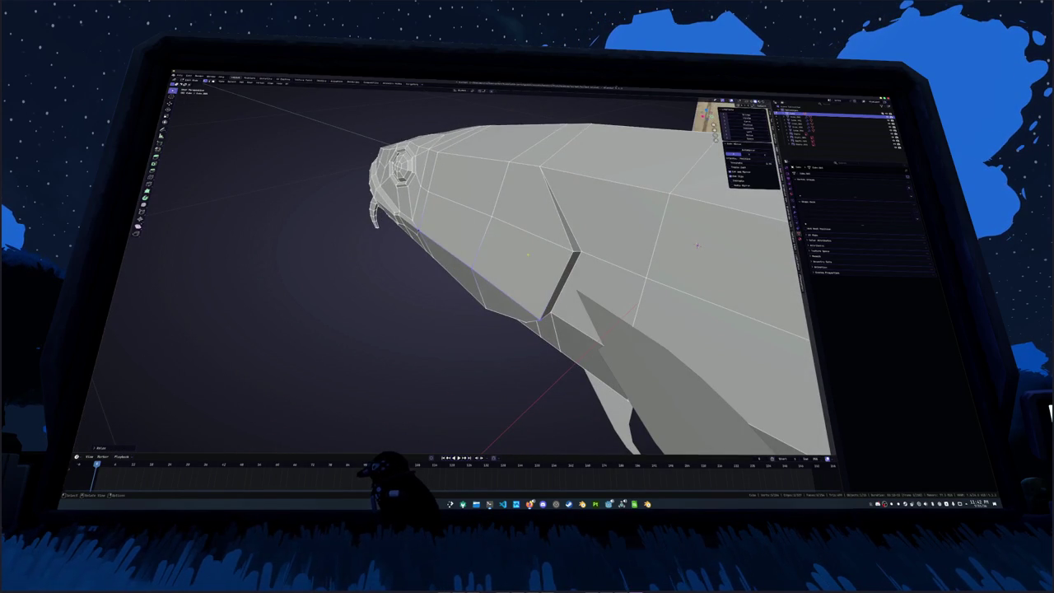
{"action": "left_click_drag", "start_coordinate": [427, 191], "coordinate": [568, 247]}
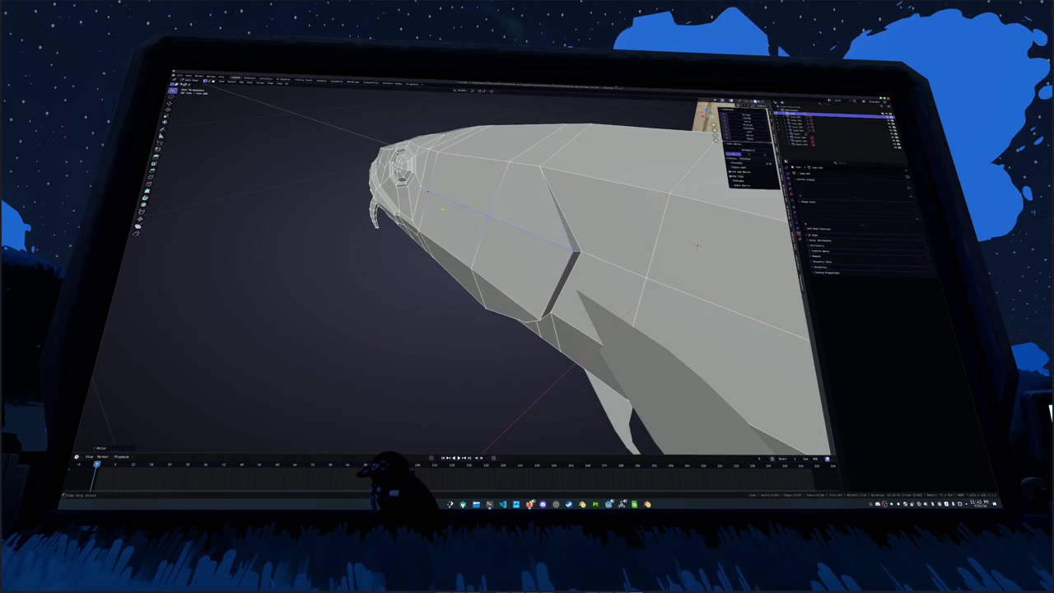
Slide a vertex along its edge to refine the new bisect cut
{"action": "mouse_move", "coordinate": [696, 245]}
{"action": "middle_mouse_down"}
{"action": "mouse_move", "coordinate": [577, 192]}
{"action": "mouse_move", "coordinate": [581, 210]}
{"action": "middle_mouse_up"}
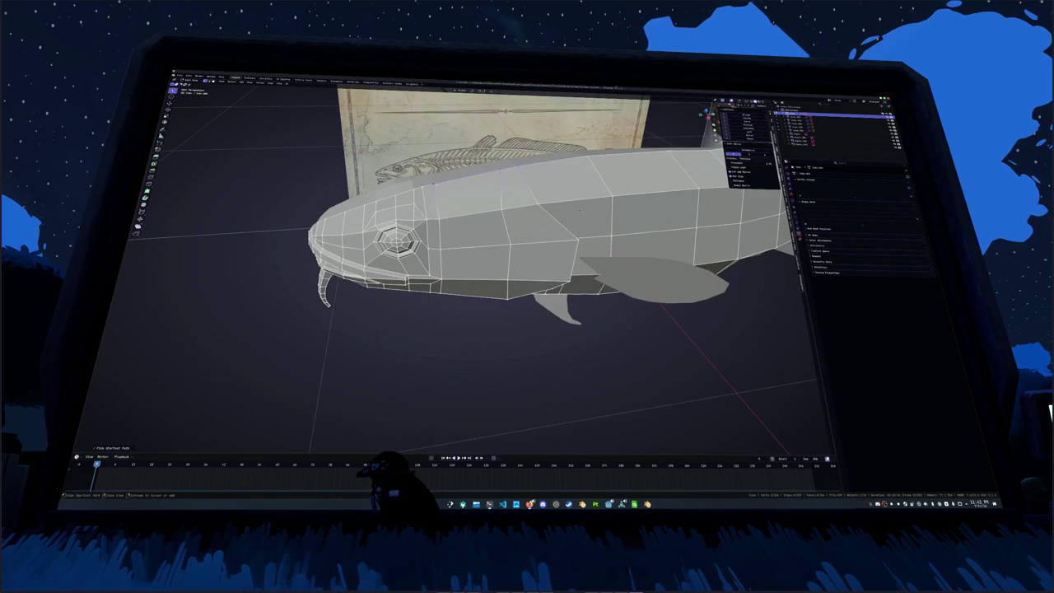
{"action": "mouse_move", "coordinate": [581, 210]}
{"action": "middle_mouse_down"}
{"action": "mouse_move", "coordinate": [591, 238]}
{"action": "mouse_move", "coordinate": [611, 237]}
{"action": "mouse_move", "coordinate": [614, 181]}
{"action": "mouse_move", "coordinate": [621, 244]}
{"action": "mouse_move", "coordinate": [644, 247]}
{"action": "mouse_move", "coordinate": [656, 233]}
{"action": "mouse_move", "coordinate": [629, 266]}
{"action": "mouse_move", "coordinate": [591, 238]}
{"action": "mouse_move", "coordinate": [485, 234]}
{"action": "mouse_move", "coordinate": [502, 247]}
{"action": "middle_mouse_up"}
{"action": "key", "text": "g"}
{"action": "key", "text": "g"}
{"action": "key", "text": "g"}
{"action": "left_click", "coordinate": [646, 246]}
{"action": "scroll", "coordinate": [592, 238], "scroll_direction": "down", "scroll_amount": 5}
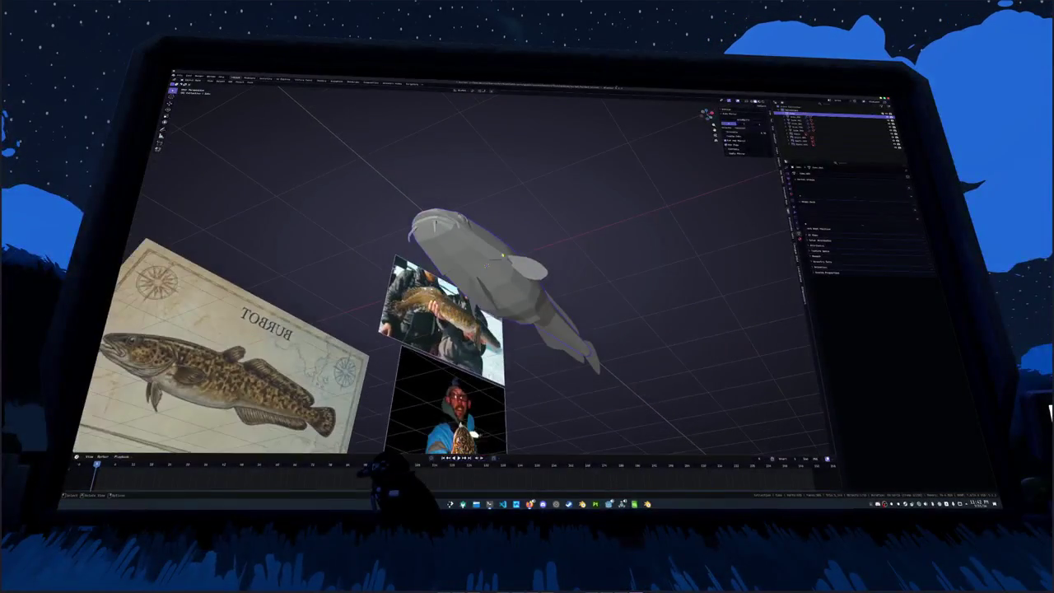
Select the fish's separate parts and apply All Transforms
{"action": "key", "text": "KP_1"}
{"action": "key", "text": "Up"}
{"action": "key", "text": "Up"}
{"action": "key", "text": "Up"}
{"action": "key", "text": "Up"}
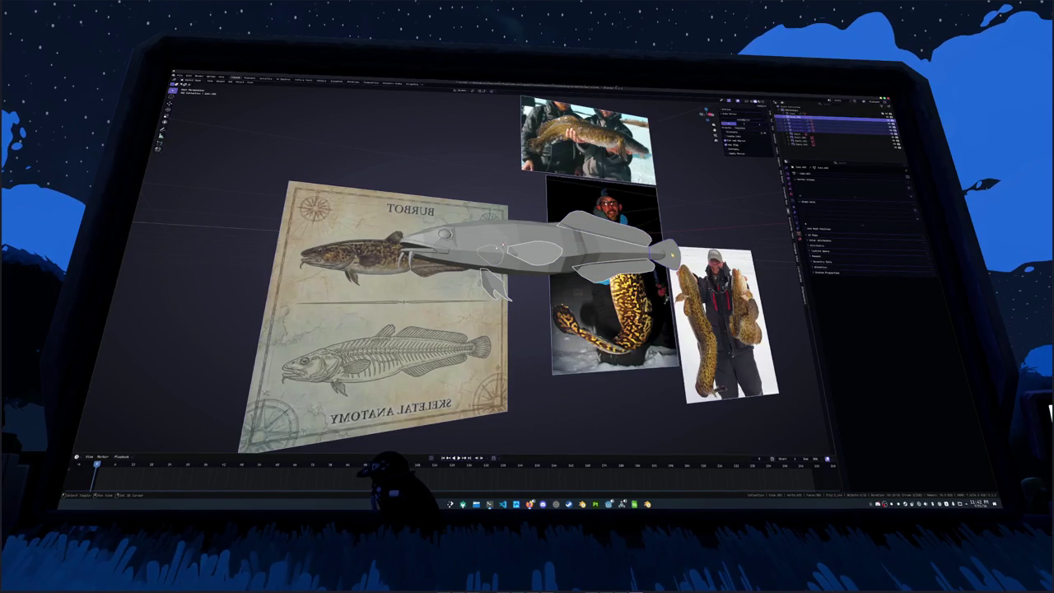
{"action": "middle_click_drag", "start_coordinate": [494, 247], "coordinate": [494, 272]}
{"action": "left_click", "coordinate": [801, 199]}
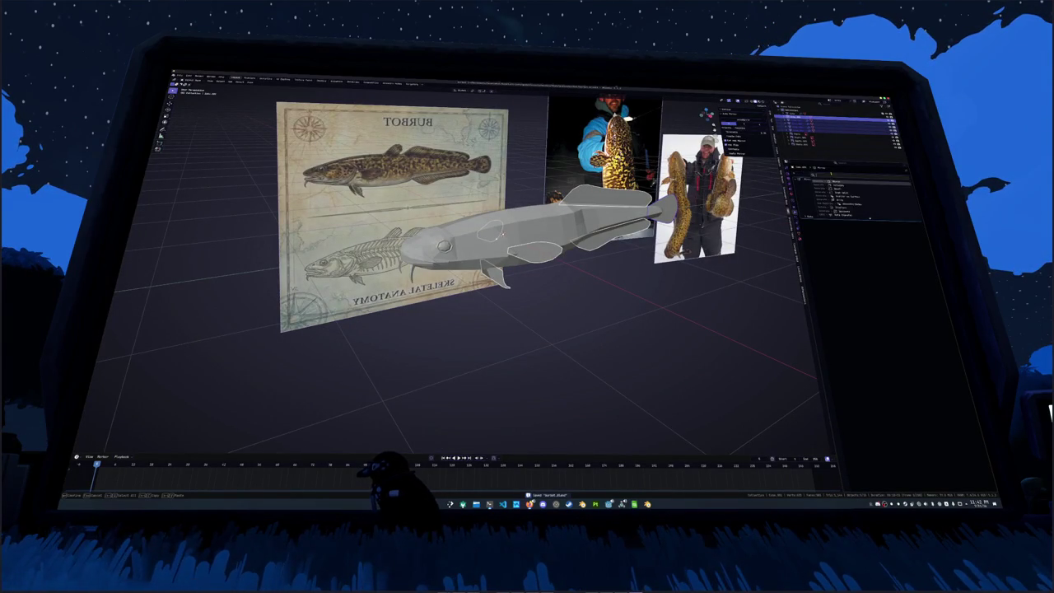
{"action": "left_click", "coordinate": [792, 213]}
{"action": "key", "text": "ctrl+a"}
{"action": "left_click", "coordinate": [750, 242]}
Edit a modifier value, then apply All Transforms to the fish again
{"action": "scroll", "coordinate": [750, 242], "scroll_direction": "up", "scroll_amount": 2}
{"action": "left_click", "coordinate": [885, 238]}
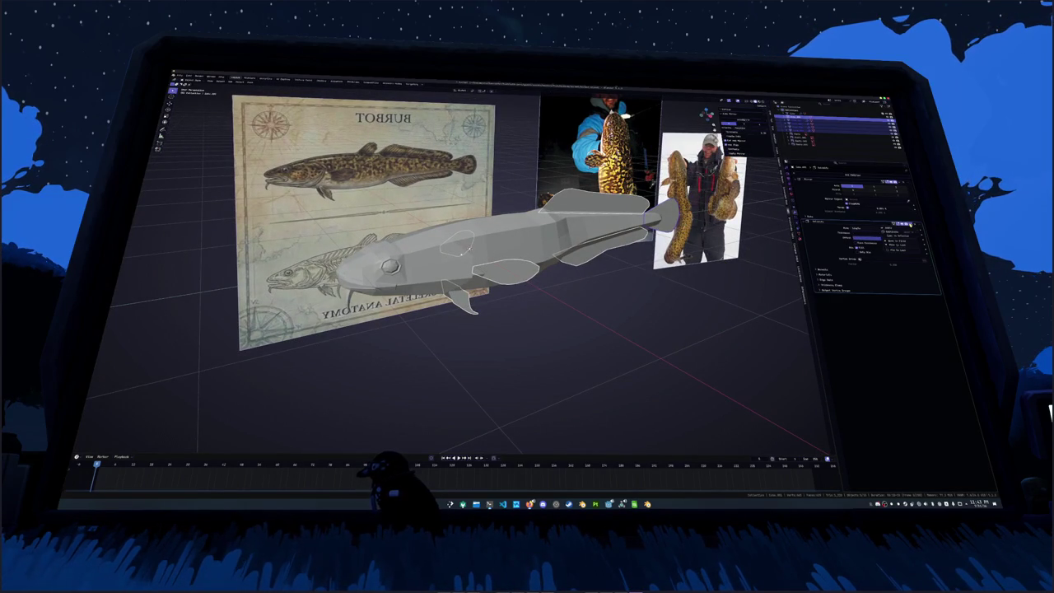
{"action": "scroll", "coordinate": [494, 272], "scroll_direction": "up", "scroll_amount": 1}
{"action": "middle_click_drag", "start_coordinate": [457, 253], "coordinate": [457, 283]}
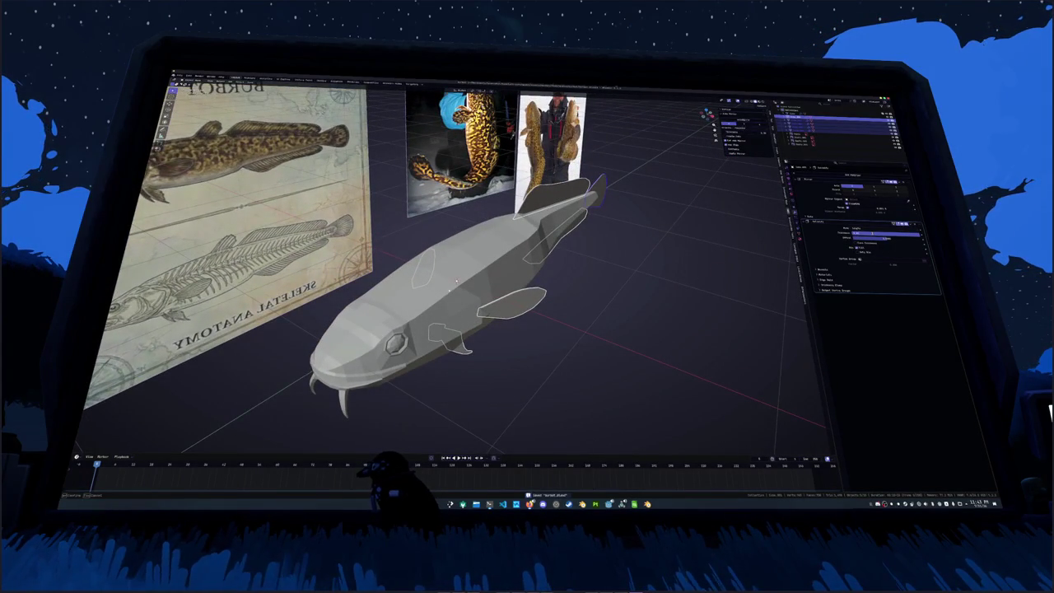
{"action": "key", "text": "ctrl+a"}
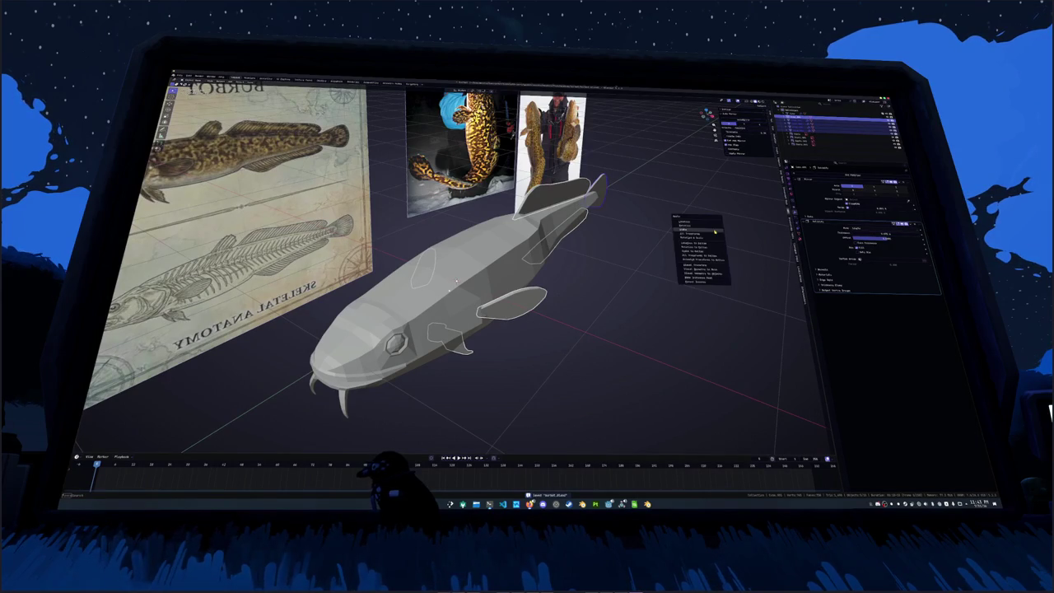
{"action": "left_click", "coordinate": [714, 232]}
Put the fish mesh into Edit Mode and zoom in on it
{"action": "mouse_move", "coordinate": [705, 261]}
{"action": "middle_mouse_down"}
{"action": "mouse_move", "coordinate": [645, 238]}
{"action": "mouse_move", "coordinate": [679, 250]}
{"action": "middle_mouse_up"}
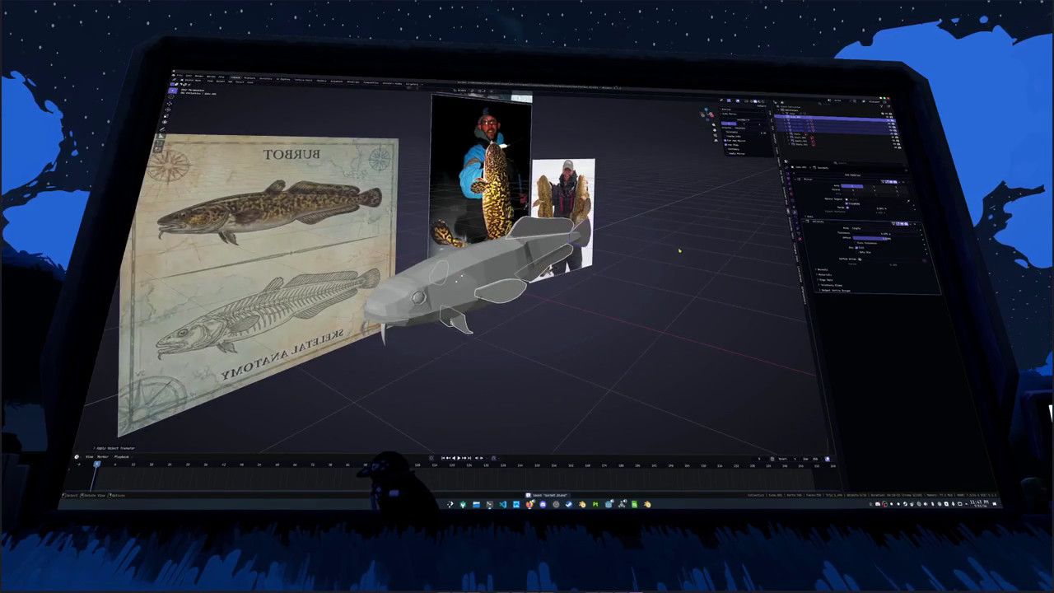
{"action": "right_click", "coordinate": [680, 251]}
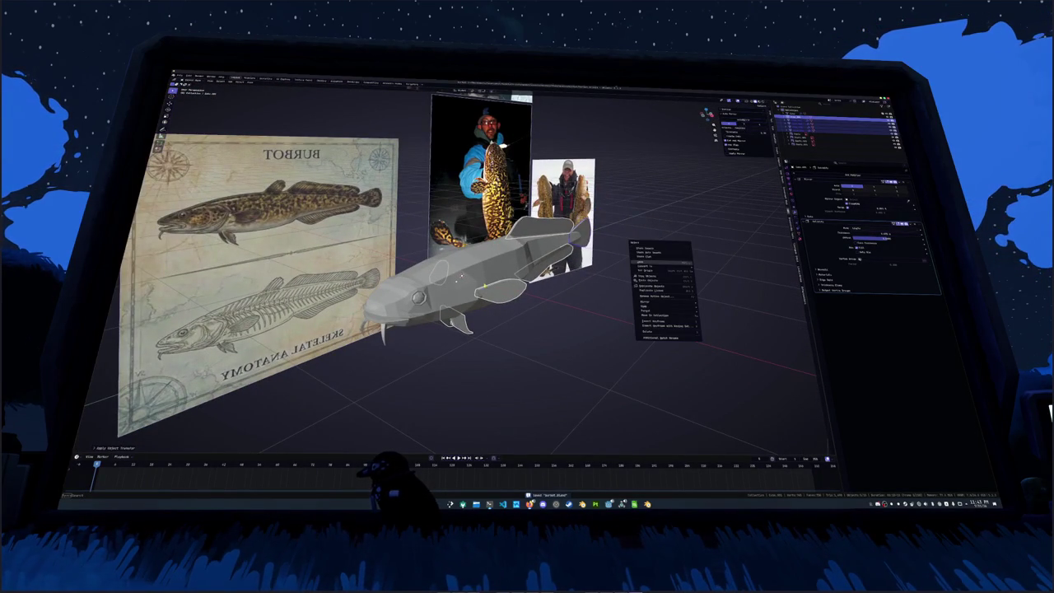
{"action": "key", "text": "Tab"}
{"action": "middle_click_drag", "start_coordinate": [461, 280], "coordinate": [527, 263]}
{"action": "scroll", "coordinate": [544, 259], "scroll_direction": "up", "scroll_amount": 2}
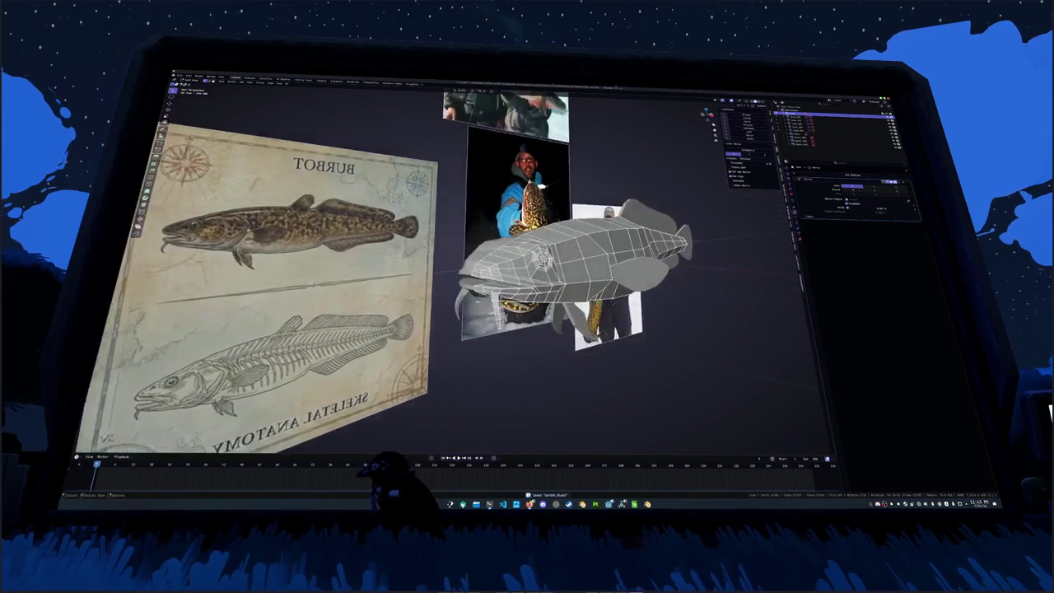
Switch to sculpting and puff out the fish's head and jaw
{"action": "key", "text": "ctrl+Tab"}
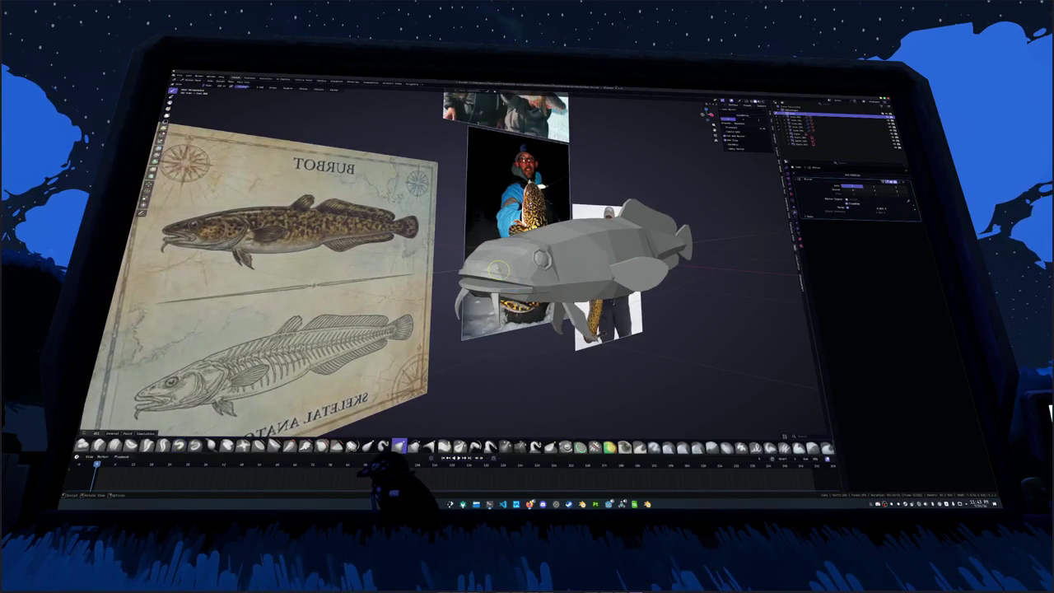
{"action": "mouse_move", "coordinate": [498, 268]}
{"action": "middle_mouse_down"}
{"action": "mouse_move", "coordinate": [568, 264]}
{"action": "mouse_move", "coordinate": [548, 258]}
{"action": "middle_mouse_up"}
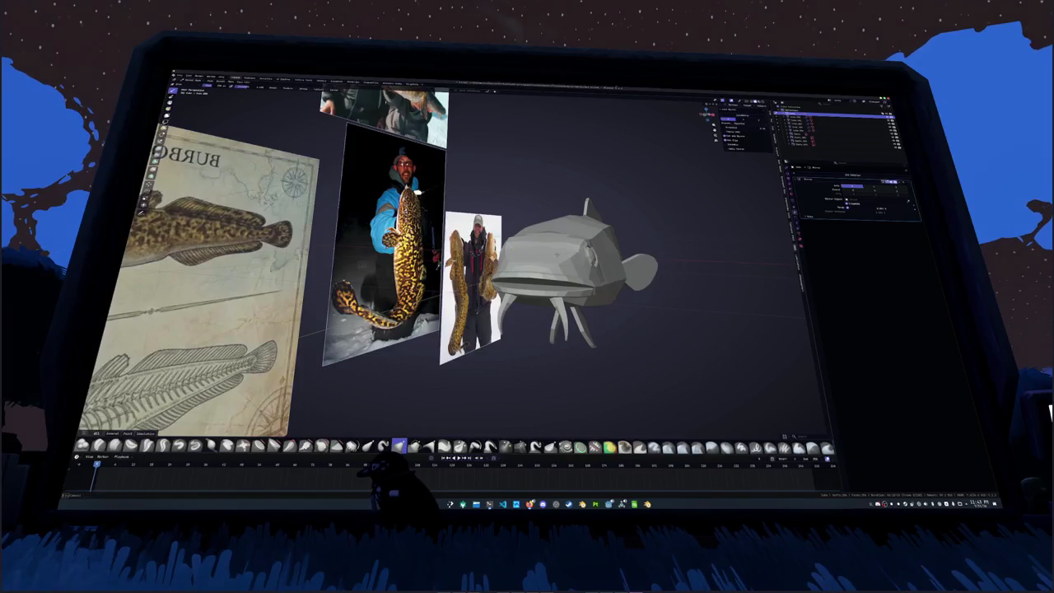
{"action": "left_click_drag", "start_coordinate": [548, 258], "coordinate": [576, 255]}
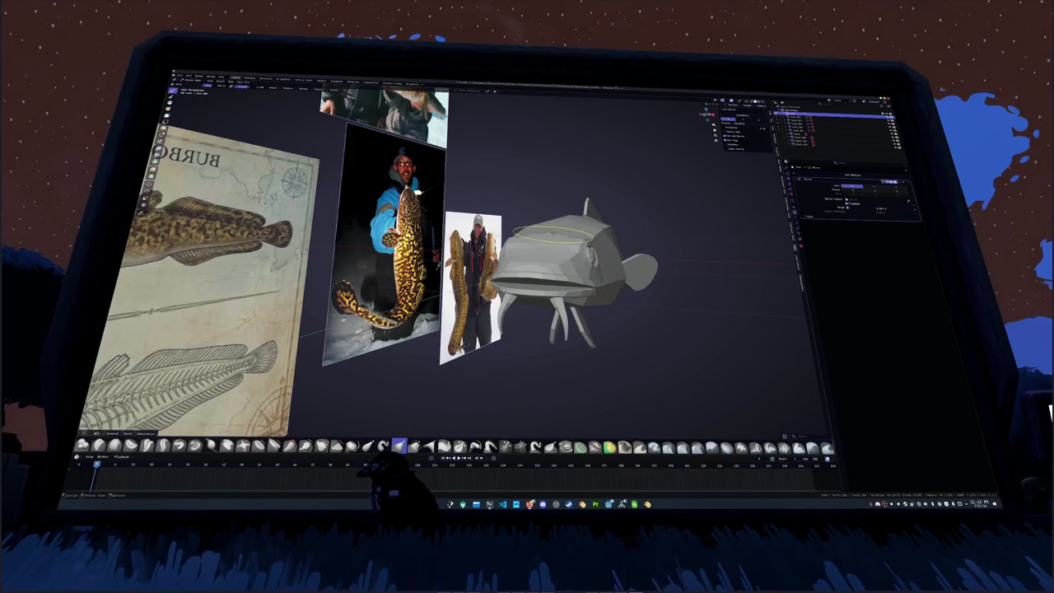
{"action": "middle_click_drag", "start_coordinate": [572, 226], "coordinate": [527, 247]}
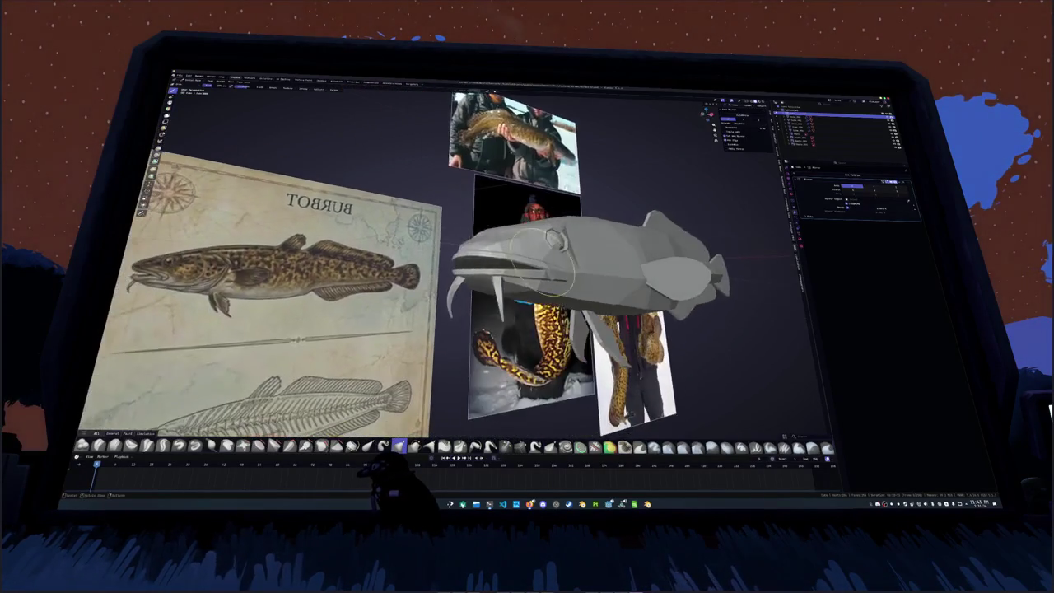
{"action": "scroll", "coordinate": [527, 247], "scroll_direction": "up", "scroll_amount": 2}
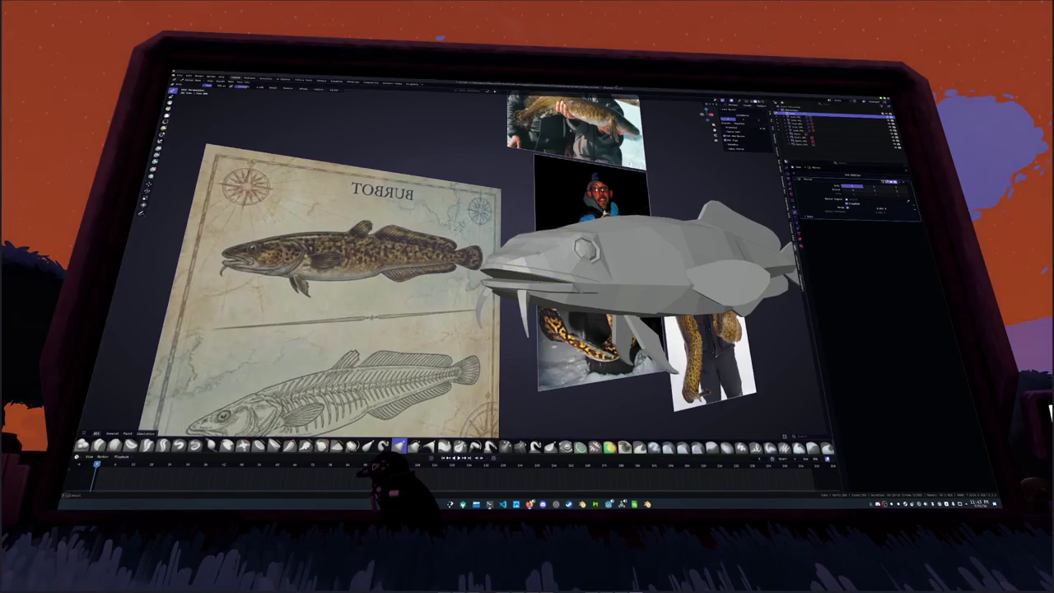
Compare the fish's profile to the Burbot reference card from flat side and angled views
{"action": "key", "text": "ctrl+KP_3"}
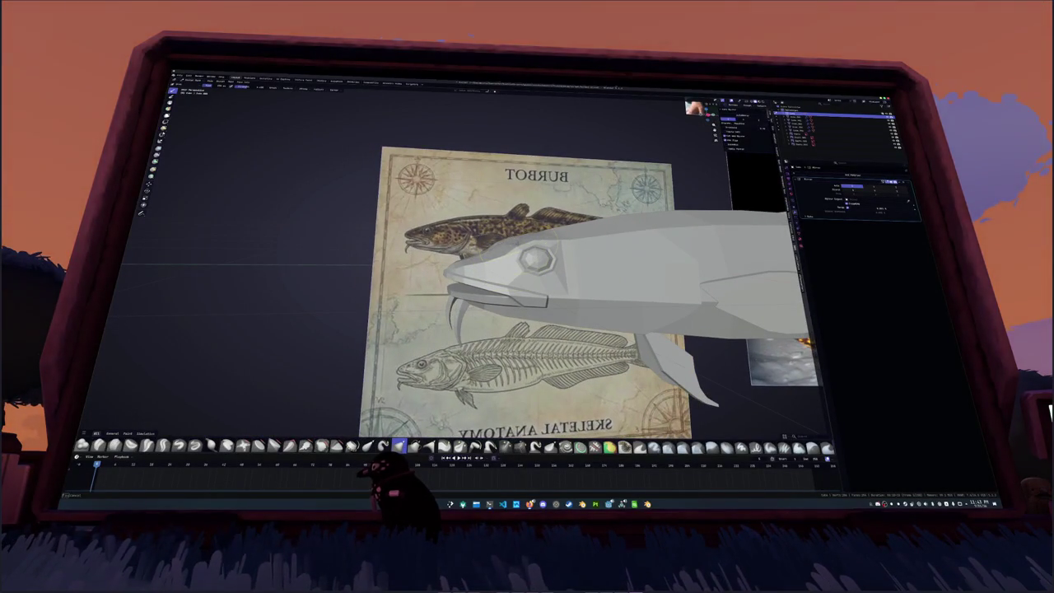
{"action": "key", "text": "KP_4"}
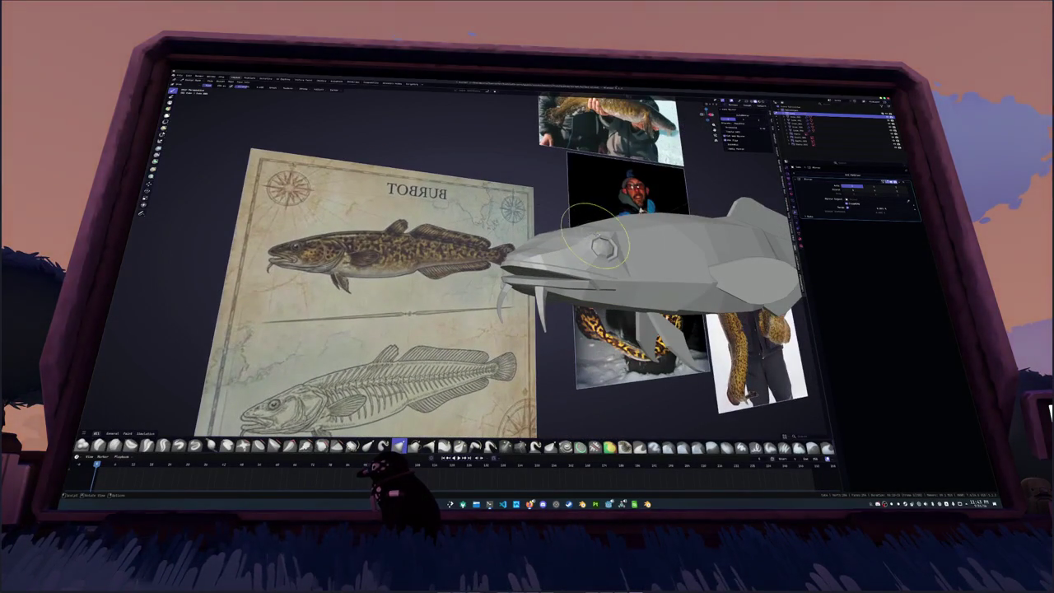
{"action": "key", "text": "KP_6"}
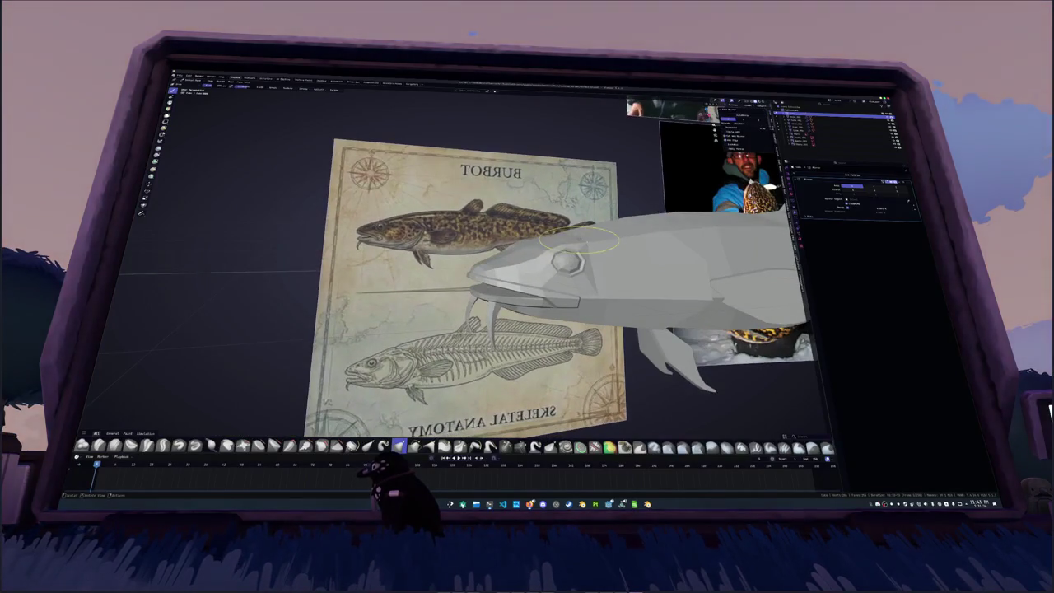
{"action": "middle_click_drag", "start_coordinate": [578, 240], "coordinate": [531, 252]}
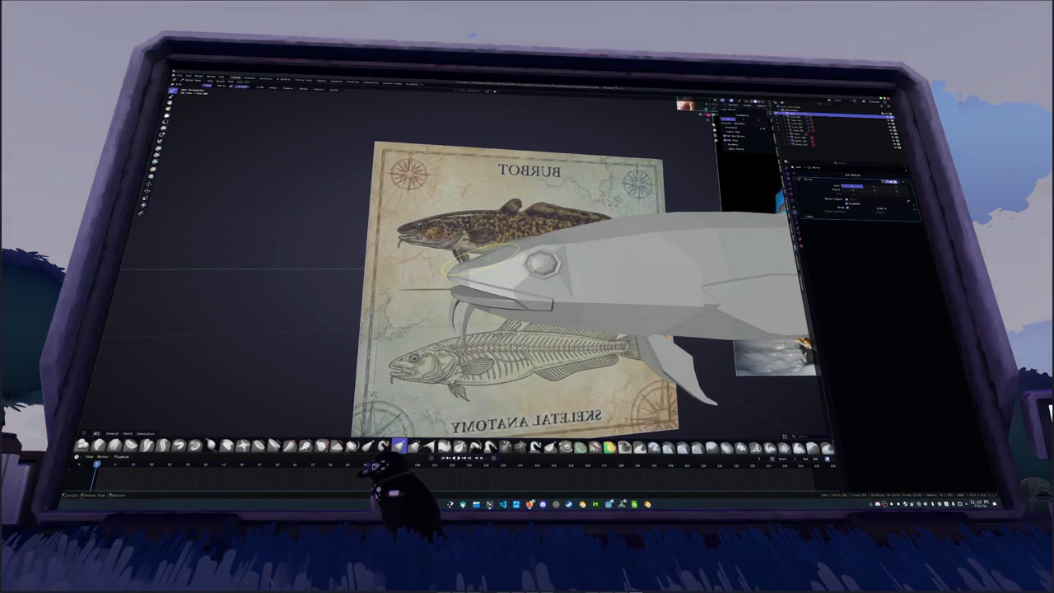
{"action": "key", "text": "KP_3"}
{"action": "scroll", "coordinate": [482, 257], "scroll_direction": "up", "scroll_amount": 2}
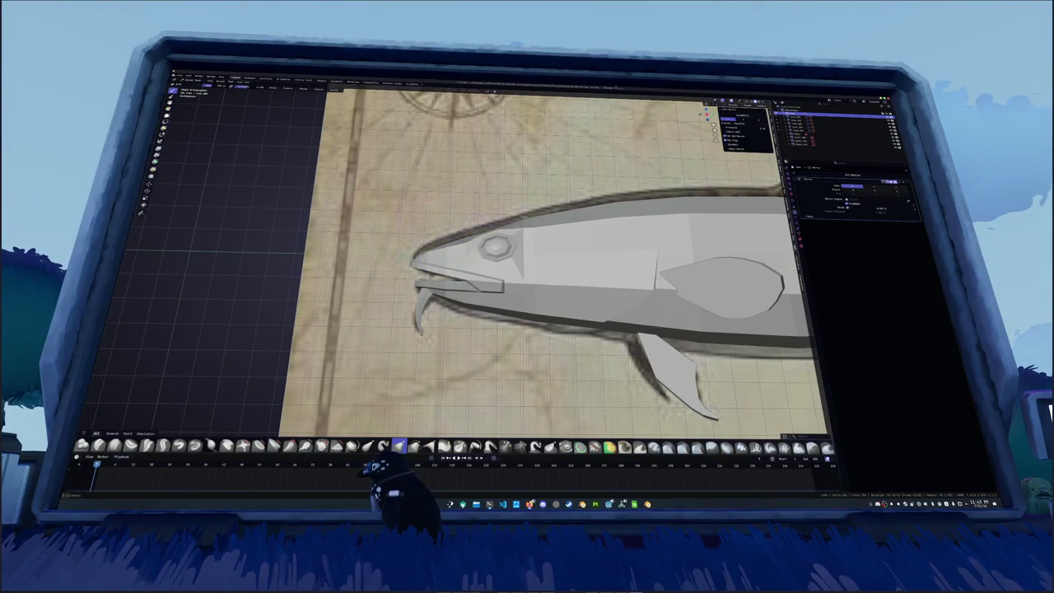
{"action": "mouse_move", "coordinate": [481, 257]}
{"action": "middle_mouse_down"}
{"action": "mouse_move", "coordinate": [560, 238]}
{"action": "mouse_move", "coordinate": [568, 247]}
{"action": "mouse_move", "coordinate": [494, 234]}
{"action": "mouse_move", "coordinate": [535, 240]}
{"action": "middle_mouse_up"}
{"action": "scroll", "coordinate": [568, 247], "scroll_direction": "down", "scroll_amount": 3}
{"action": "scroll", "coordinate": [535, 241], "scroll_direction": "up", "scroll_amount": 3}
Return to Object Mode and select the fin objects
{"action": "key", "text": "g"}
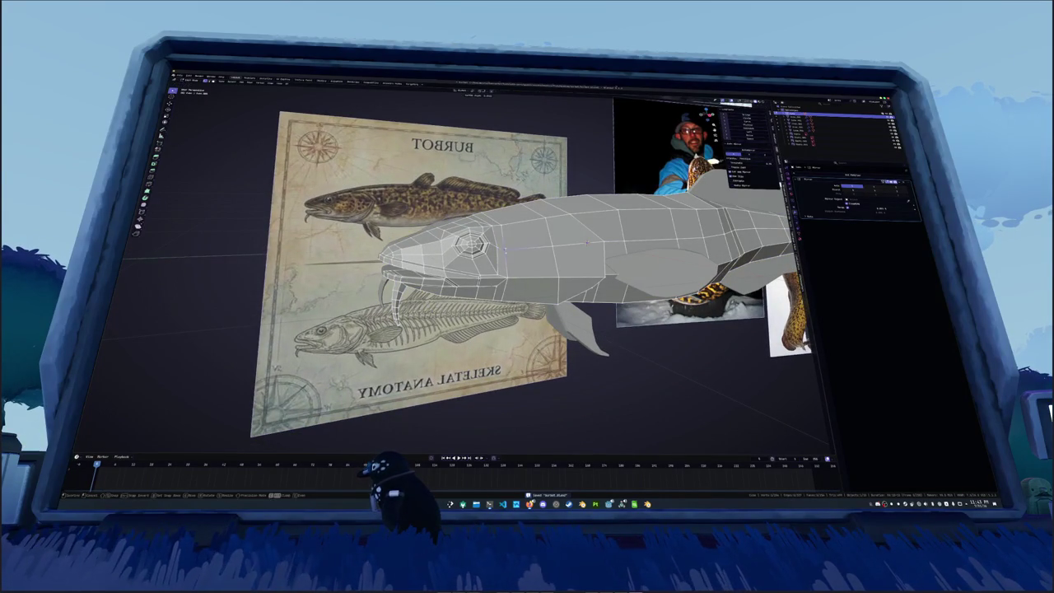
{"action": "key", "text": "Escape"}
{"action": "mouse_move", "coordinate": [586, 244]}
{"action": "middle_mouse_down"}
{"action": "mouse_move", "coordinate": [543, 247]}
{"action": "mouse_move", "coordinate": [498, 231]}
{"action": "middle_mouse_up"}
{"action": "key", "text": "Tab"}
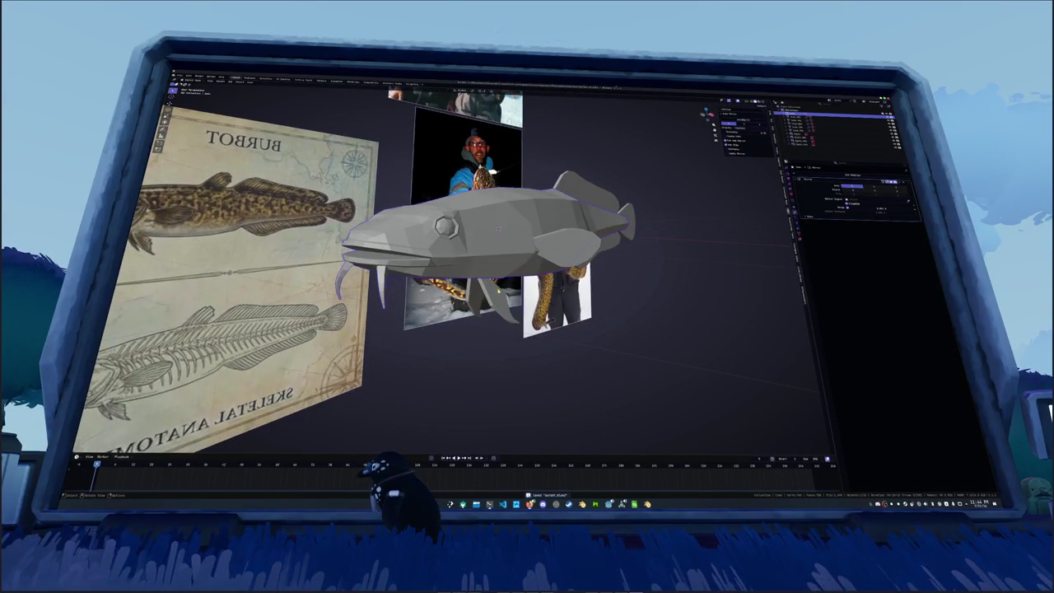
{"action": "key", "text": "Down"}
{"action": "key", "text": "Down"}
{"action": "key", "text": "Down"}
{"action": "key", "text": "Down"}
{"action": "key", "text": "Down"}
{"action": "mouse_move", "coordinate": [497, 228]}
{"action": "middle_mouse_down"}
{"action": "mouse_move", "coordinate": [614, 257]}
{"action": "mouse_move", "coordinate": [617, 275]}
{"action": "middle_mouse_up"}
{"action": "right_click", "coordinate": [616, 275]}
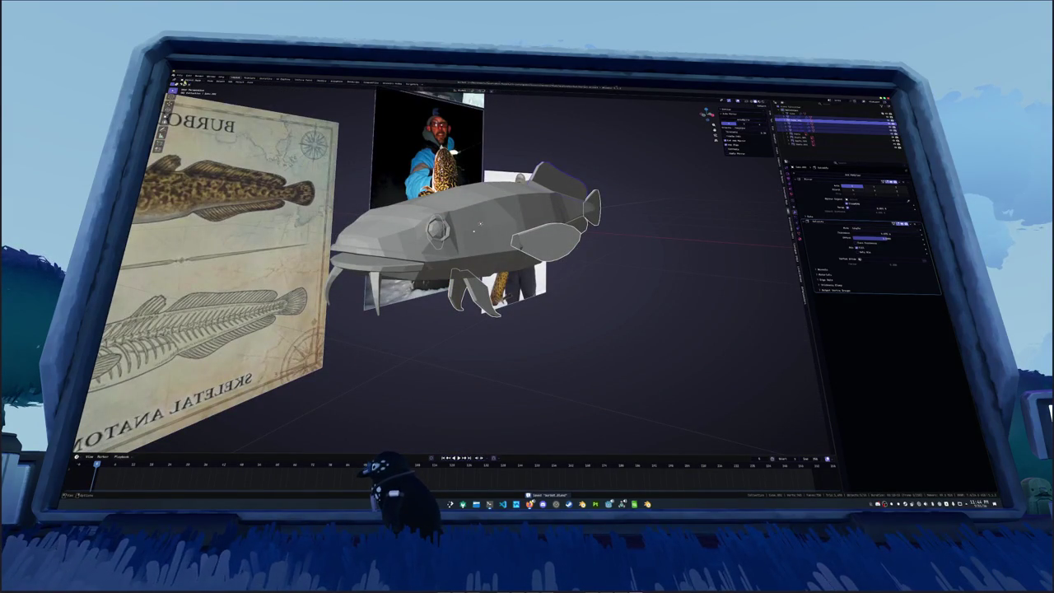
Convert the fins' Solidify to real mesh and join them into the fish
{"action": "left_click", "coordinate": [178, 76]}
{"action": "right_click", "coordinate": [613, 215]}
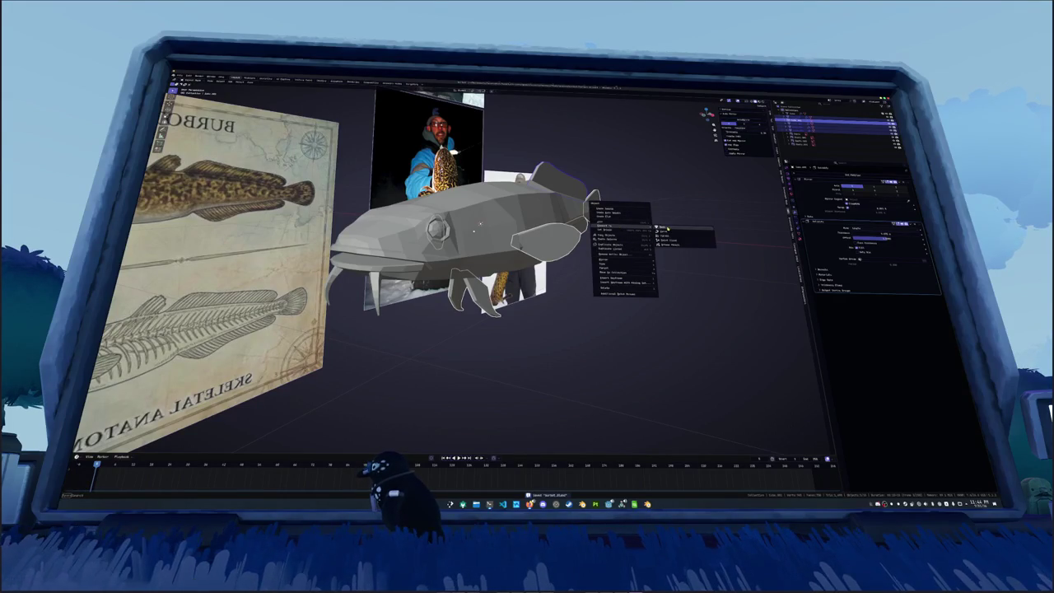
{"action": "mouse_move", "coordinate": [623, 225]}
{"action": "left_click", "coordinate": [667, 229]}
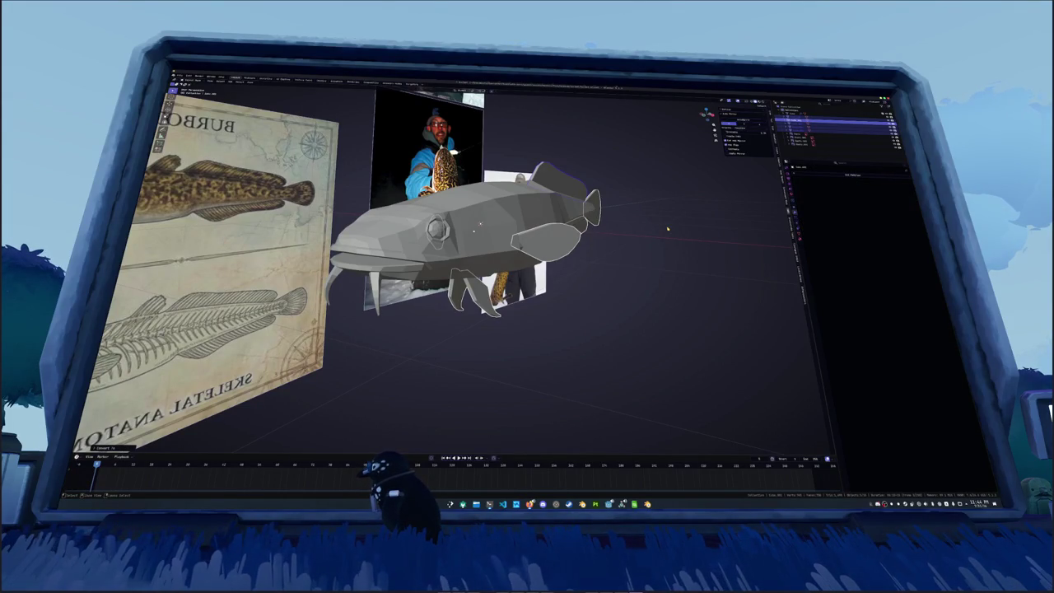
{"action": "key", "text": "ctrl+j"}
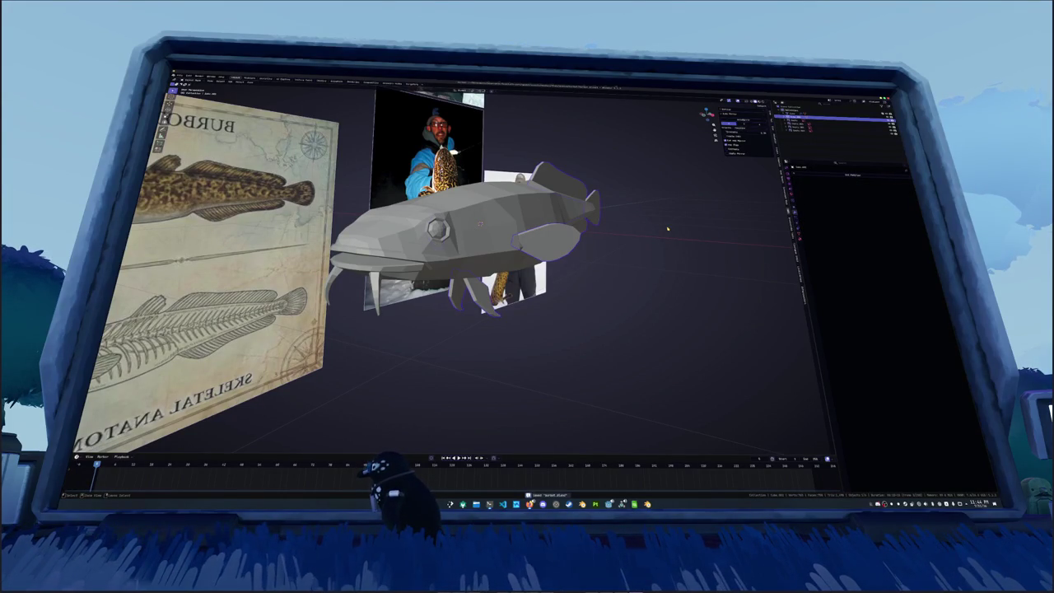
Select all fin faces with Select Similar in Edit Mode, then switch to the UV Editing workspace
{"action": "key", "text": "Tab"}
{"action": "key", "text": "Tab"}
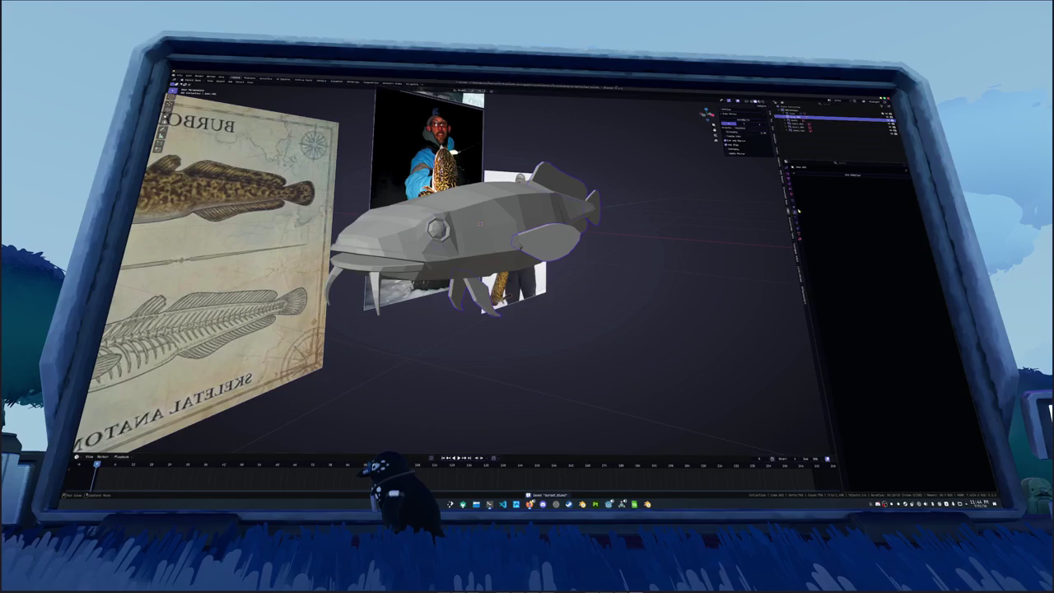
{"action": "right_click", "coordinate": [667, 214]}
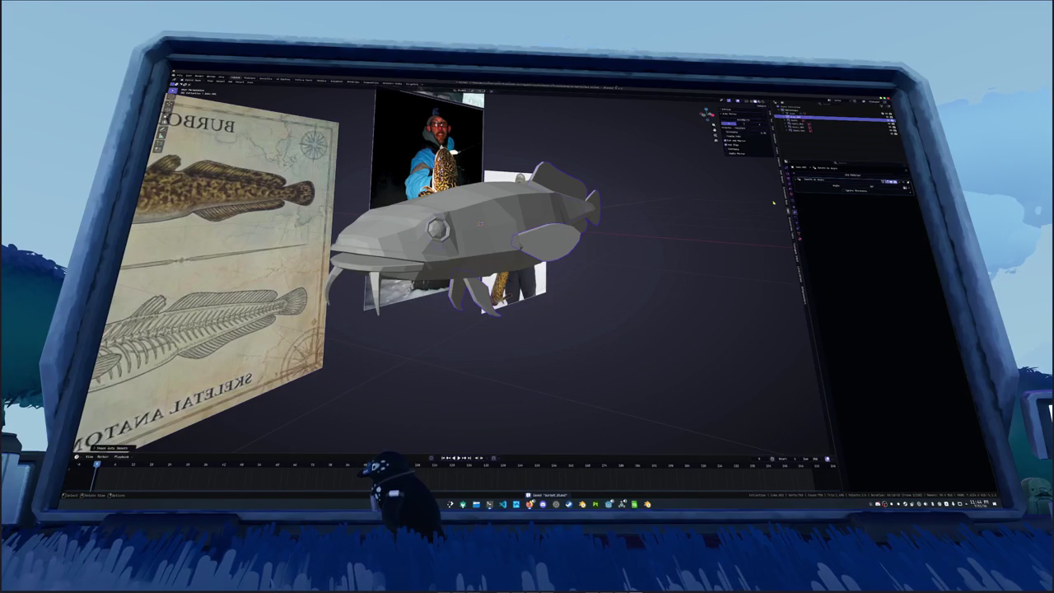
{"action": "key", "text": "Tab"}
{"action": "left_click", "coordinate": [550, 241], "text": "shift"}
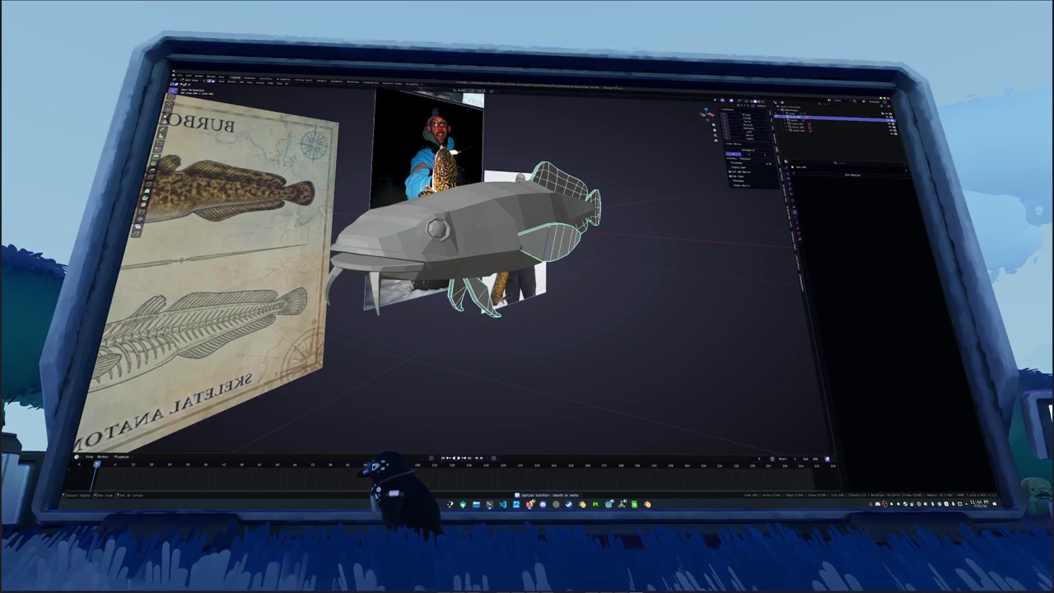
{"action": "key", "text": "shift+g"}
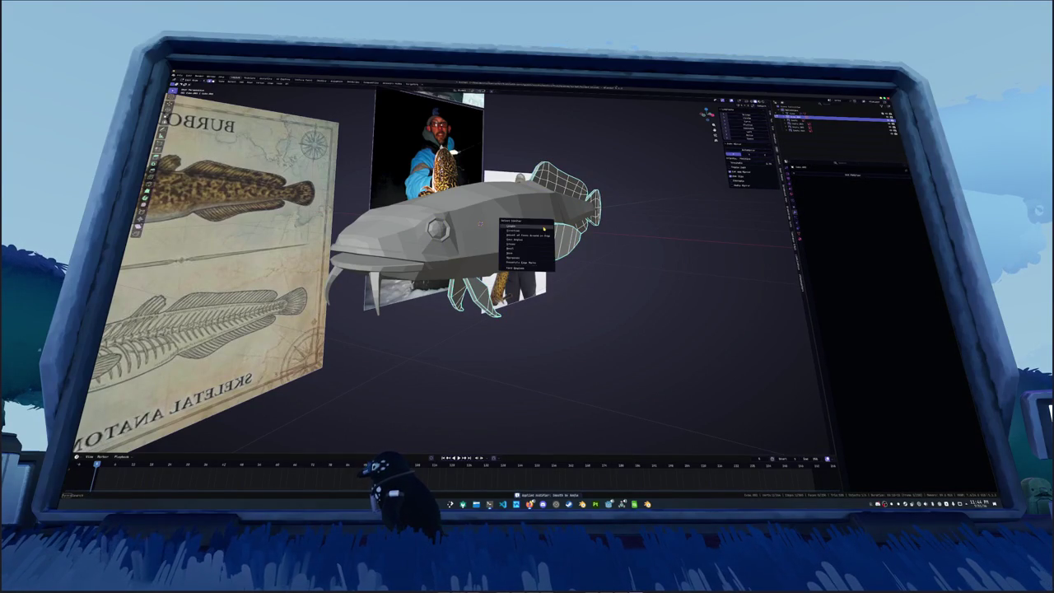
{"action": "left_click", "coordinate": [531, 259]}
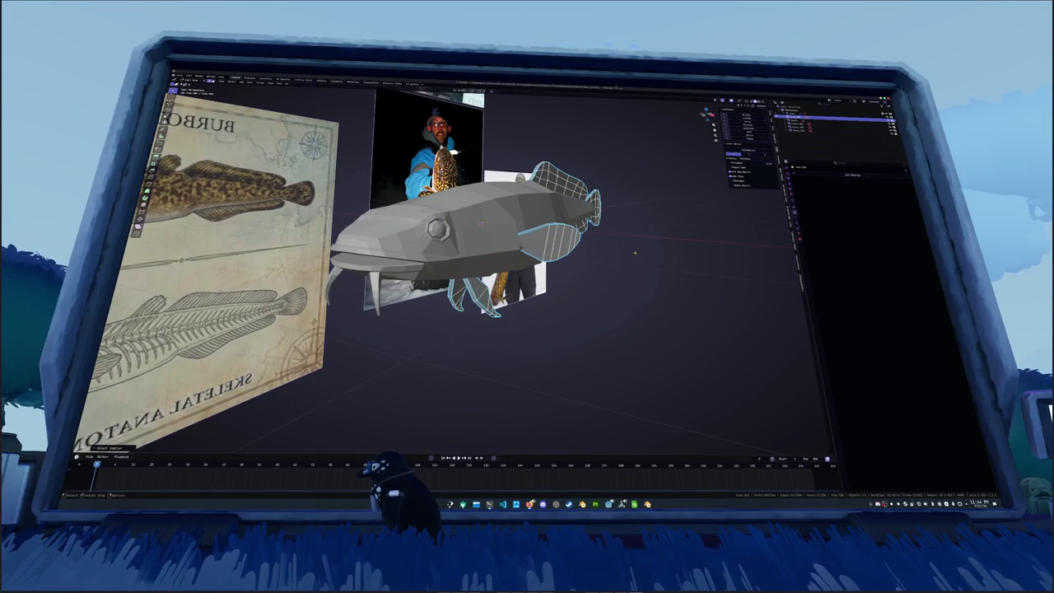
{"action": "key", "text": "shift+g"}
{"action": "left_click", "coordinate": [625, 329]}
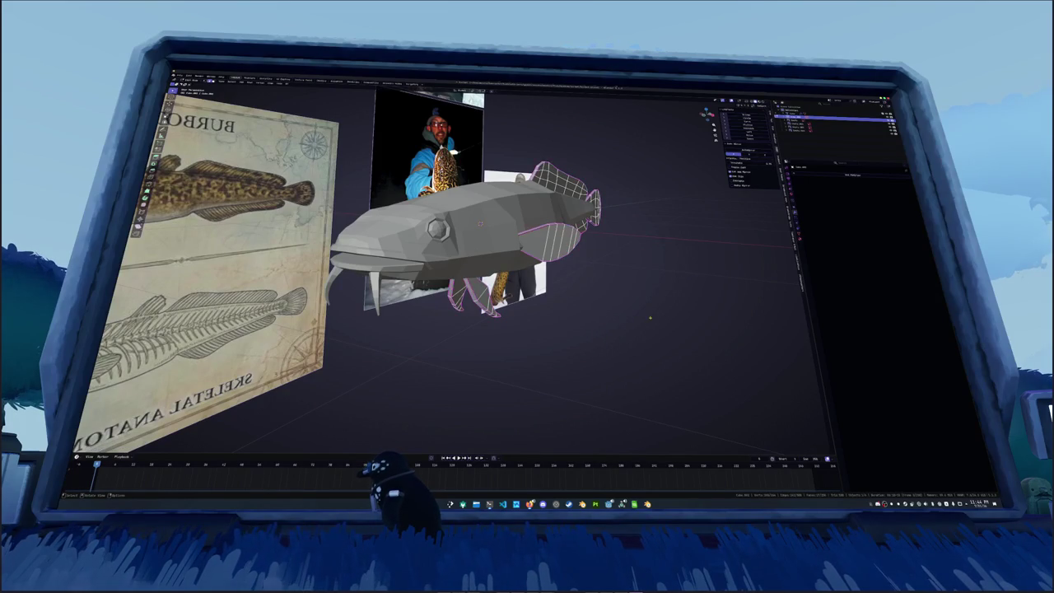
{"action": "left_click", "coordinate": [284, 78]}
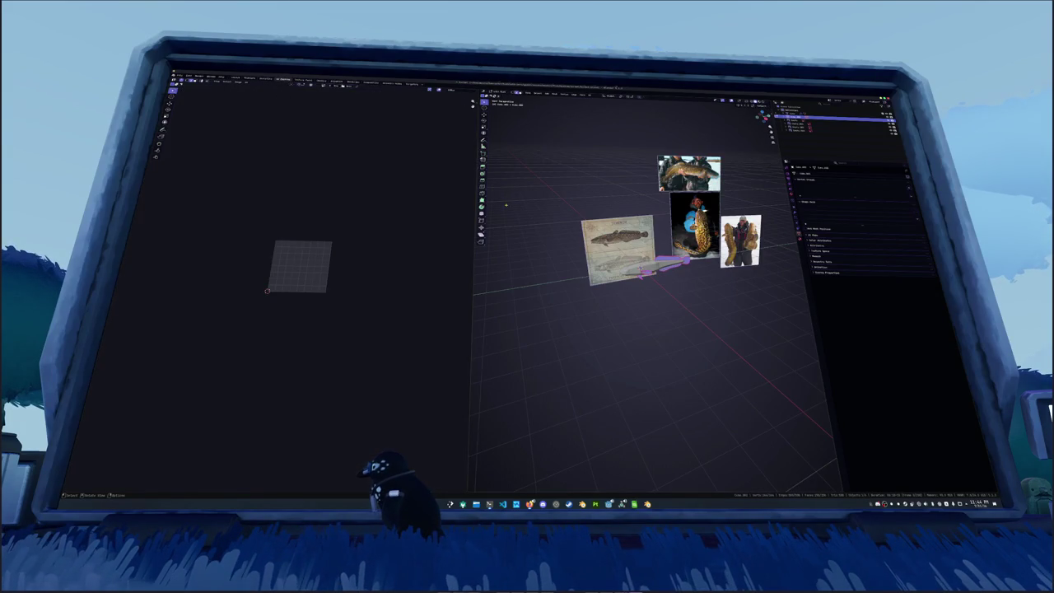
Unwrap the selected faces into UV islands and show the UV editor panels
{"action": "scroll", "coordinate": [642, 247], "scroll_direction": "up", "scroll_amount": 3}
{"action": "scroll", "coordinate": [642, 247], "scroll_direction": "up", "scroll_amount": 3}
{"action": "scroll", "coordinate": [614, 288], "scroll_direction": "up", "scroll_amount": 2}
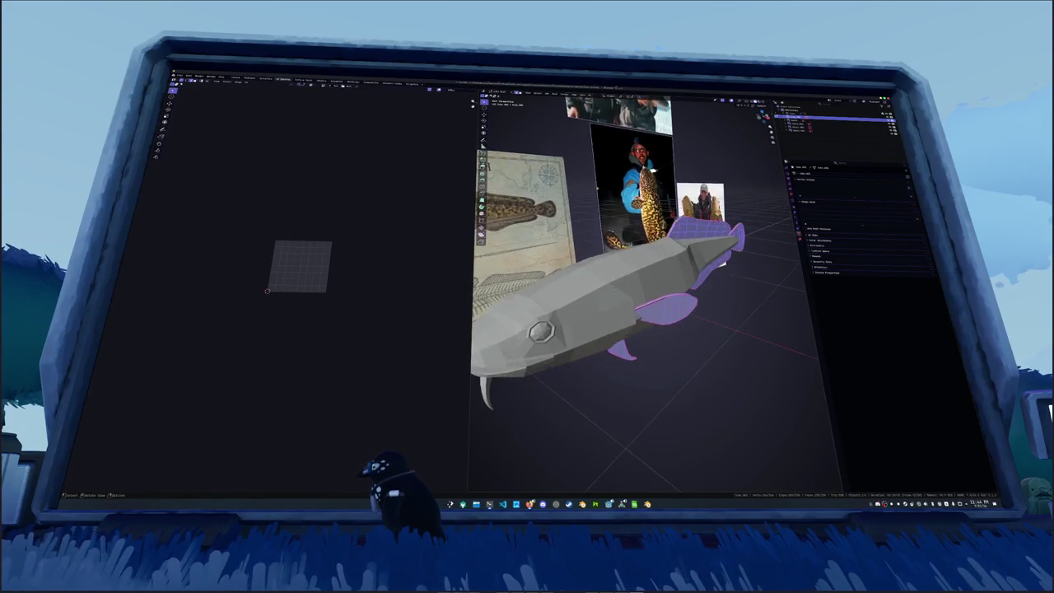
{"action": "scroll", "coordinate": [615, 288], "scroll_direction": "up", "scroll_amount": 2}
{"action": "left_click", "coordinate": [587, 95]}
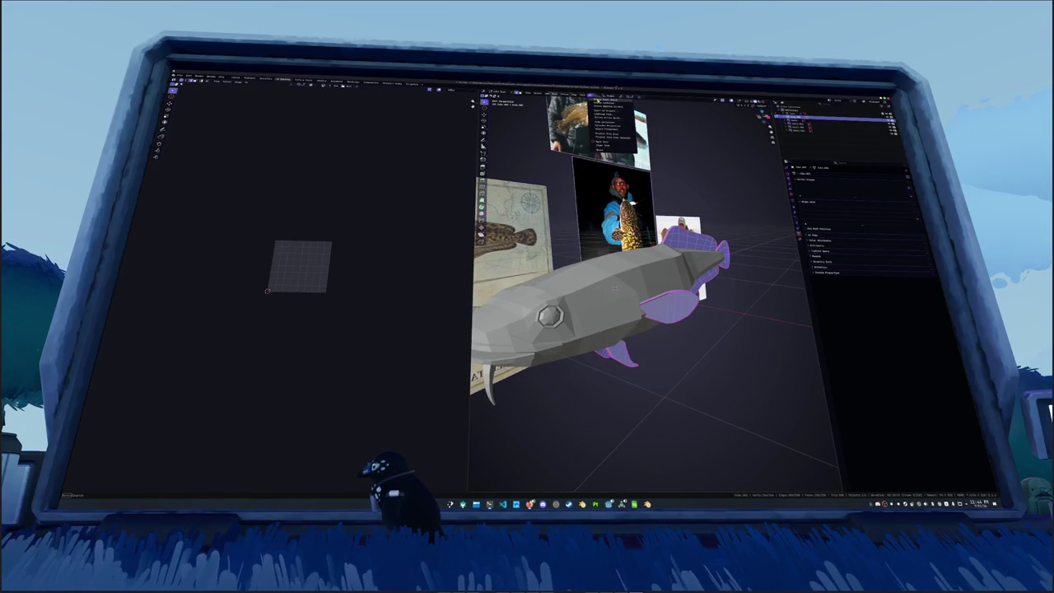
{"action": "left_click", "coordinate": [608, 102]}
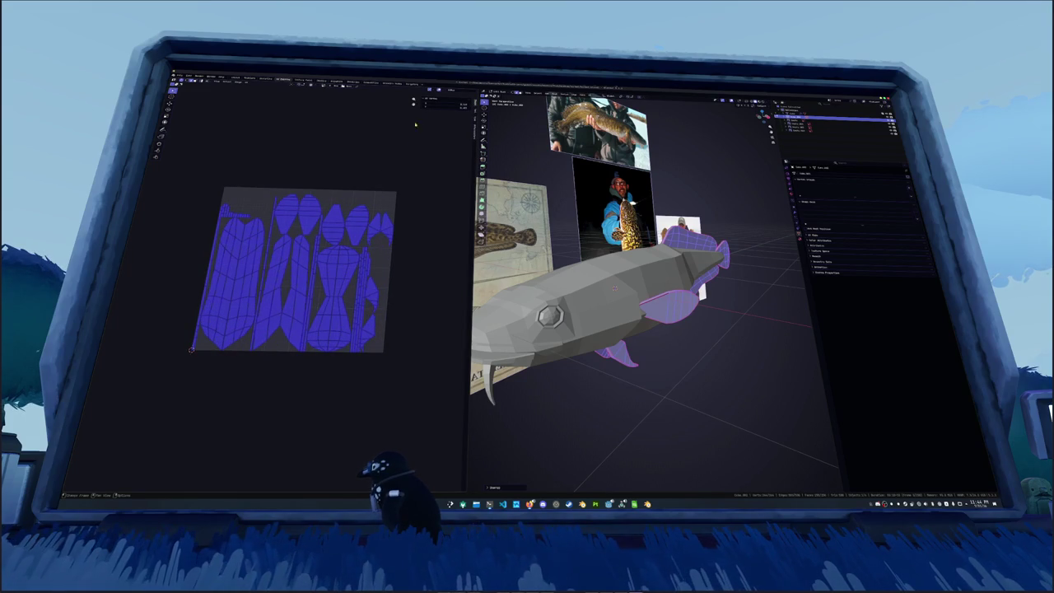
{"action": "left_click", "coordinate": [467, 123]}
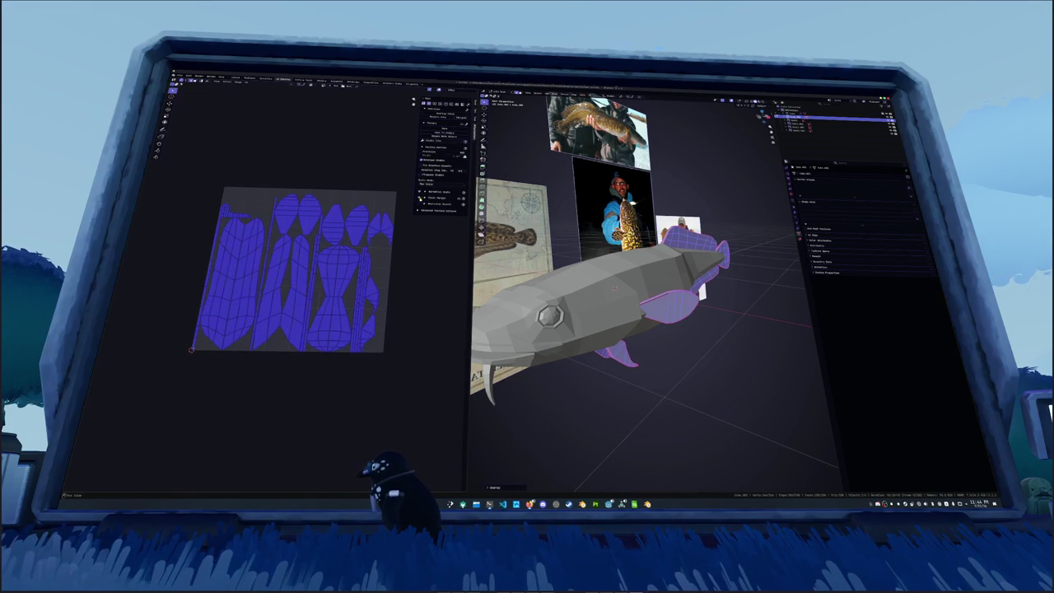
Select the edge loop around the head's octagon
{"action": "key", "text": "Tab"}
{"action": "middle_click_drag", "start_coordinate": [626, 288], "coordinate": [610, 284]}
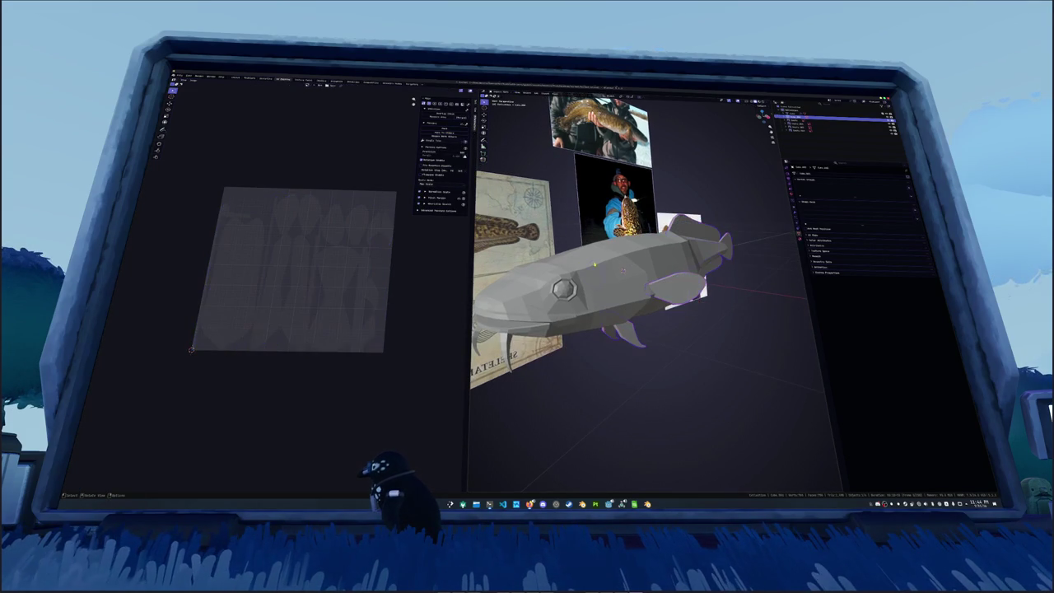
{"action": "key", "text": "Tab"}
{"action": "right_click", "coordinate": [556, 245]}
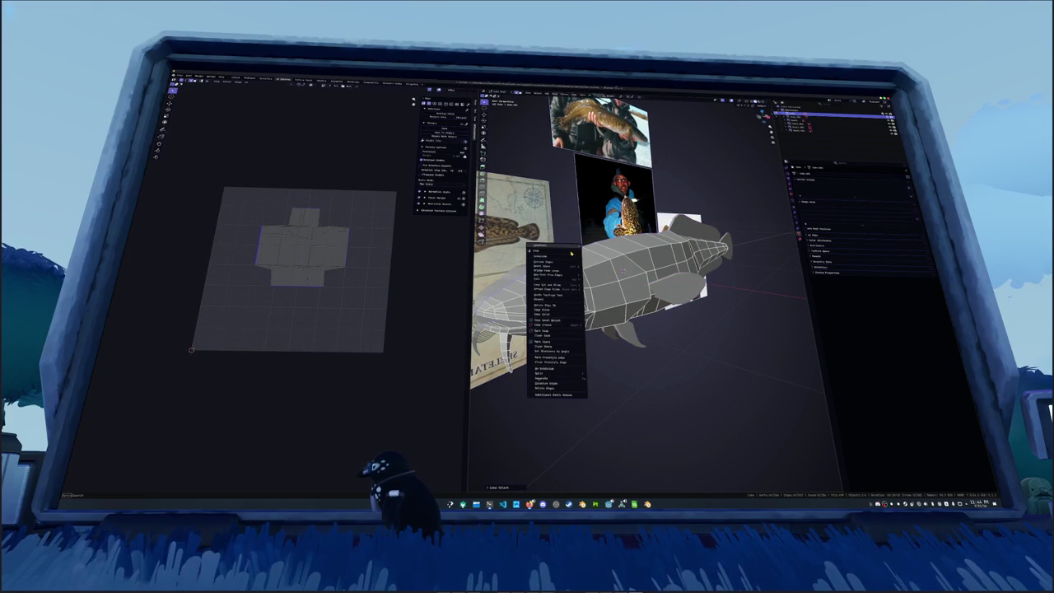
{"action": "middle_click_drag", "start_coordinate": [557, 246], "coordinate": [576, 271]}
{"action": "scroll", "coordinate": [768, 278], "scroll_direction": "up", "scroll_amount": 3}
{"action": "scroll", "coordinate": [768, 278], "scroll_direction": "up", "scroll_amount": 2}
{"action": "left_click", "coordinate": [616, 262], "text": "alt"}
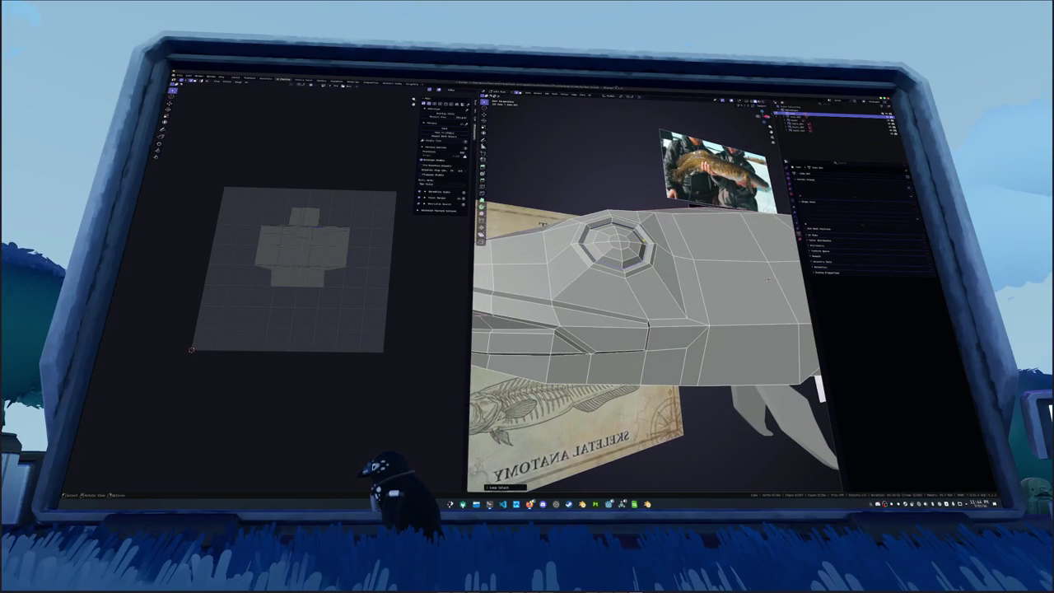
{"action": "right_click", "coordinate": [617, 247]}
{"action": "left_click", "coordinate": [618, 247]}
{"action": "mouse_move", "coordinate": [617, 247]}
{"action": "middle_mouse_down"}
{"action": "mouse_move", "coordinate": [593, 275]}
{"action": "mouse_move", "coordinate": [793, 303]}
{"action": "mouse_move", "coordinate": [741, 272]}
{"action": "middle_mouse_up"}
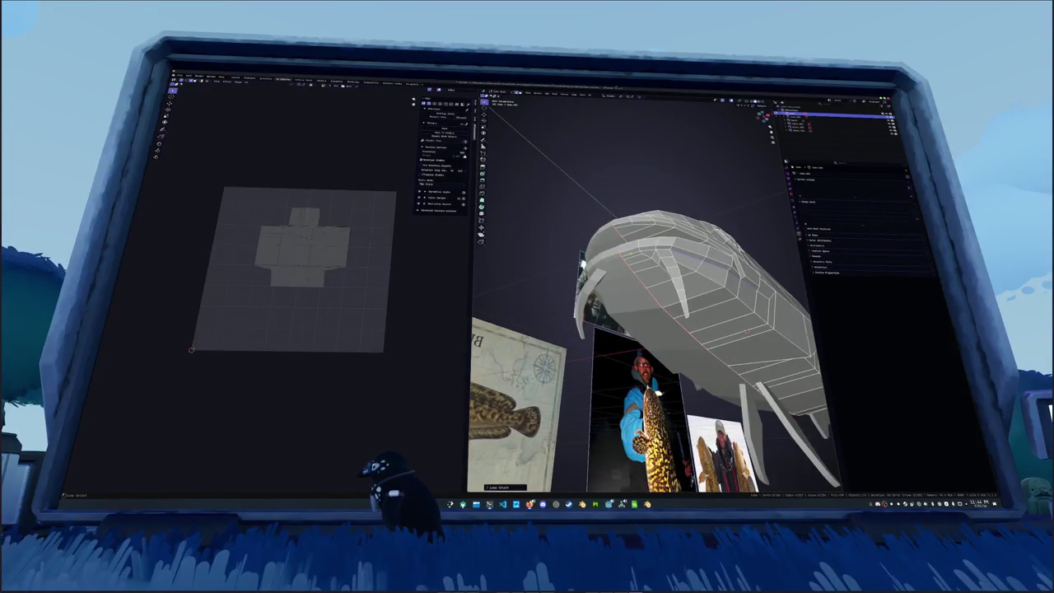
{"action": "middle_click_drag", "start_coordinate": [580, 263], "coordinate": [630, 265]}
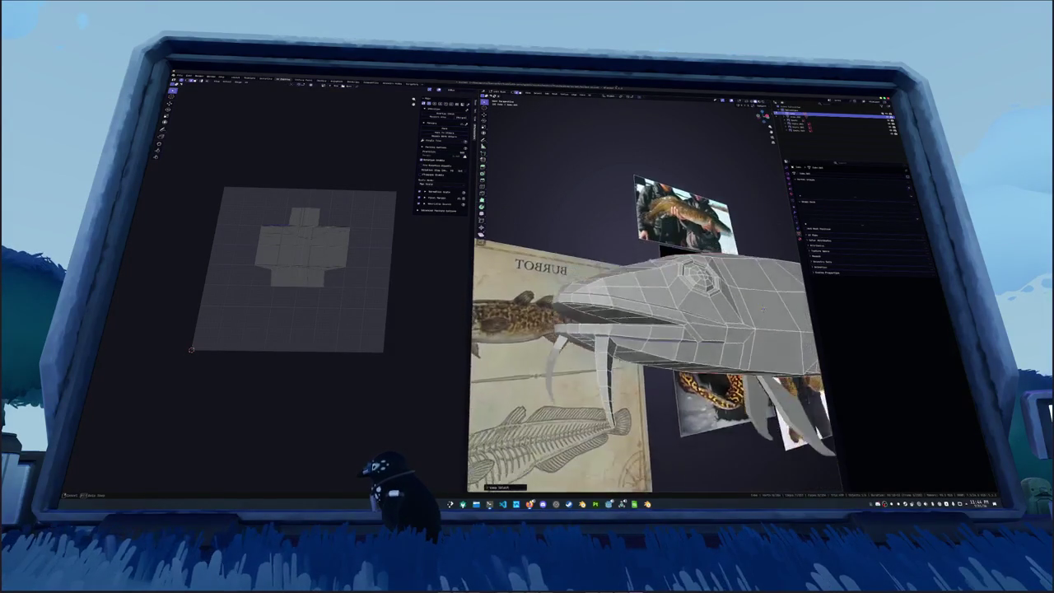
{"action": "mouse_move", "coordinate": [746, 263]}
{"action": "middle_mouse_down"}
{"action": "mouse_move", "coordinate": [641, 303]}
{"action": "mouse_move", "coordinate": [588, 276]}
{"action": "mouse_move", "coordinate": [655, 297]}
{"action": "mouse_move", "coordinate": [615, 278]}
{"action": "mouse_move", "coordinate": [626, 272]}
{"action": "middle_mouse_up"}
Mark the selected head and horn edges as UV seams
{"action": "right_click", "coordinate": [589, 276]}
{"action": "left_click", "coordinate": [592, 280]}
{"action": "middle_click_drag", "start_coordinate": [581, 317], "coordinate": [597, 284]}
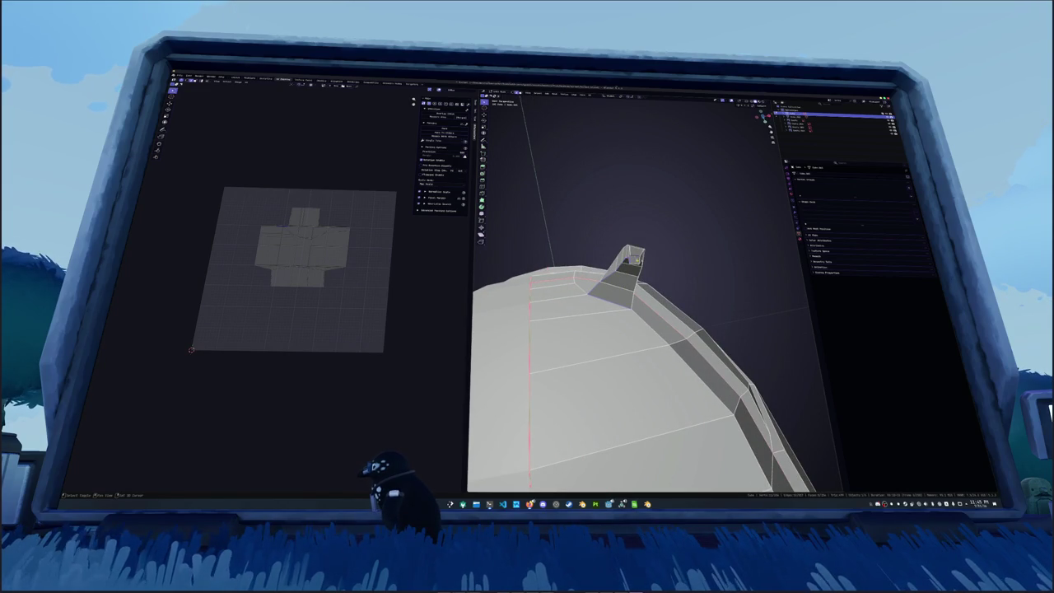
{"action": "right_click", "coordinate": [629, 274]}
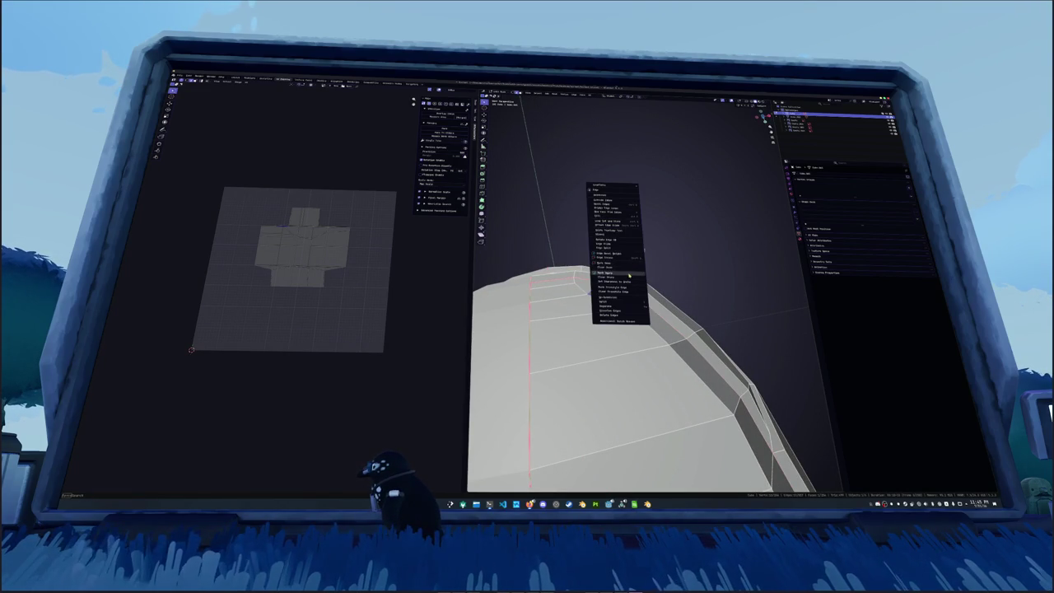
{"action": "left_click", "coordinate": [625, 265]}
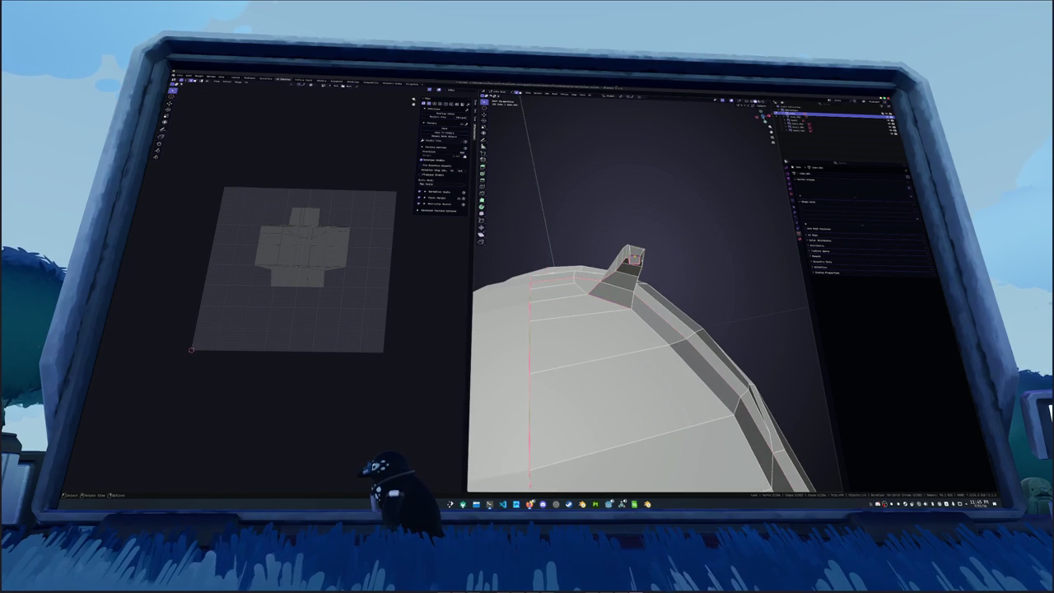
{"action": "right_click", "coordinate": [634, 264]}
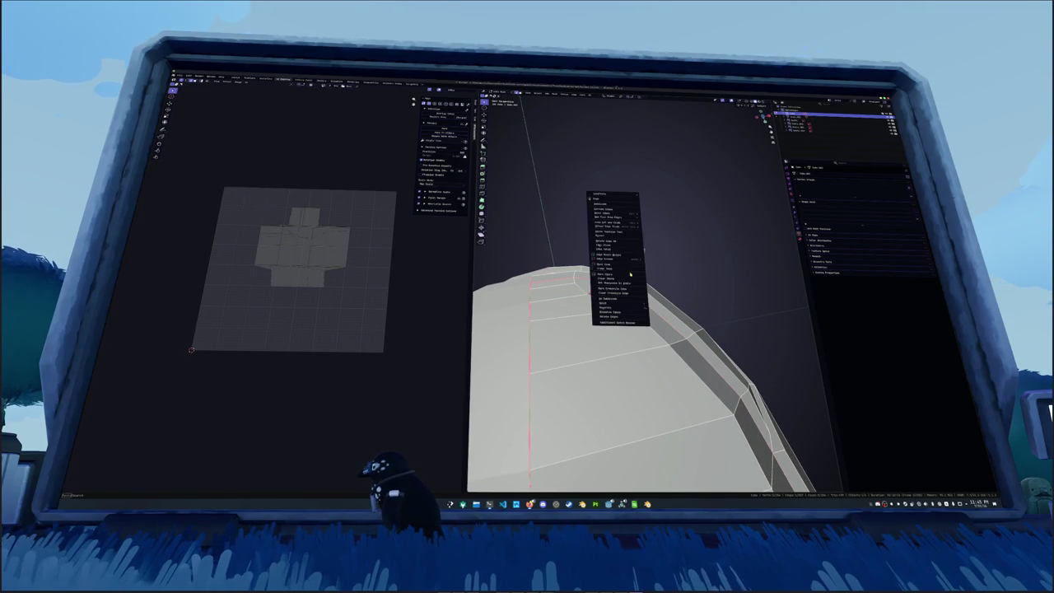
{"action": "left_click", "coordinate": [626, 269]}
{"action": "mouse_move", "coordinate": [626, 269]}
{"action": "middle_mouse_down"}
{"action": "mouse_move", "coordinate": [576, 313]}
{"action": "mouse_move", "coordinate": [593, 304]}
{"action": "middle_mouse_up"}
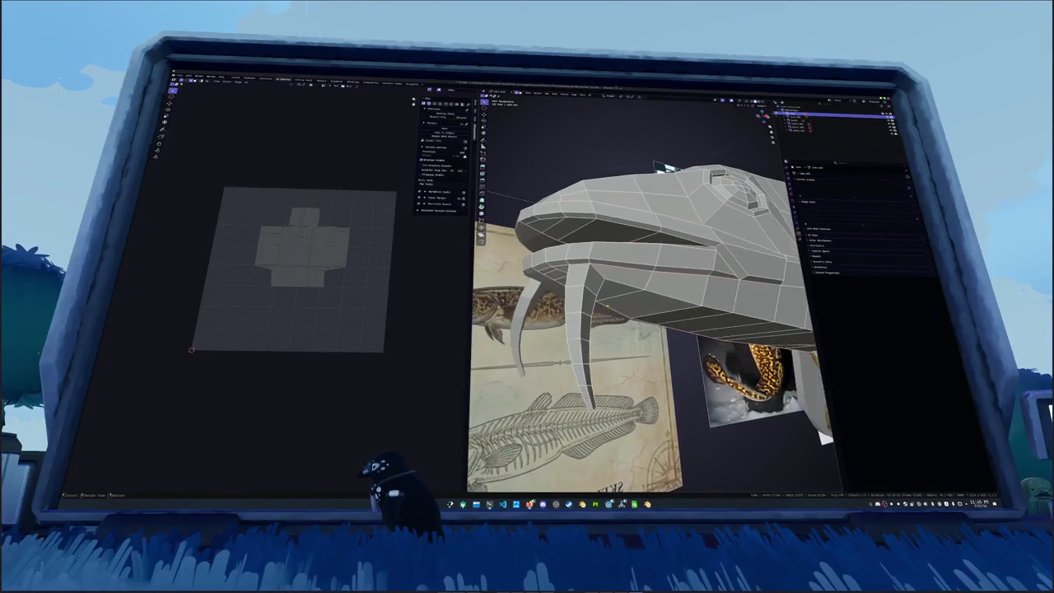
{"action": "right_click", "coordinate": [621, 268]}
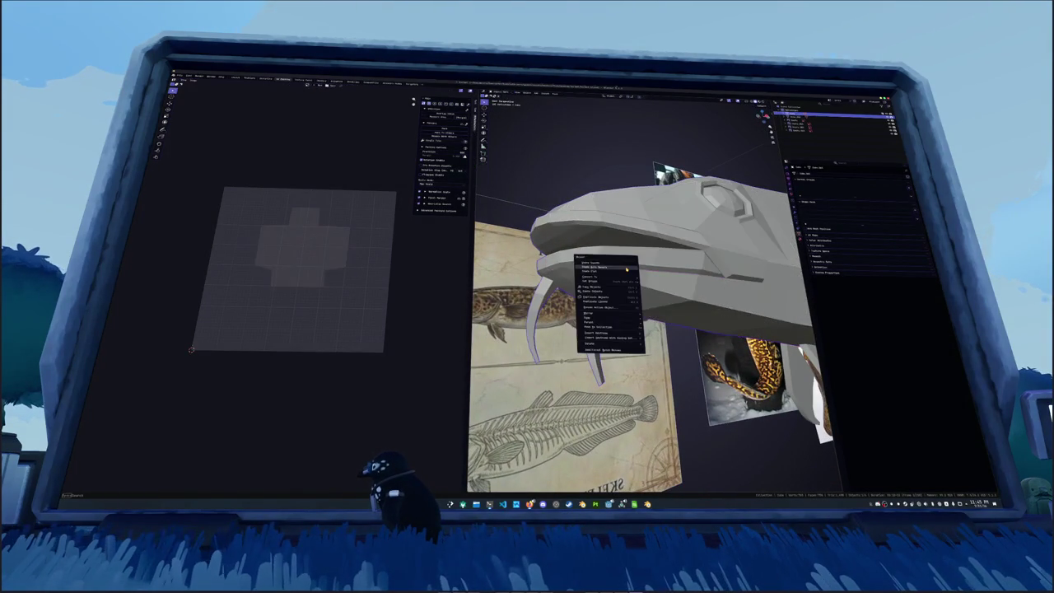
{"action": "left_click", "coordinate": [609, 284]}
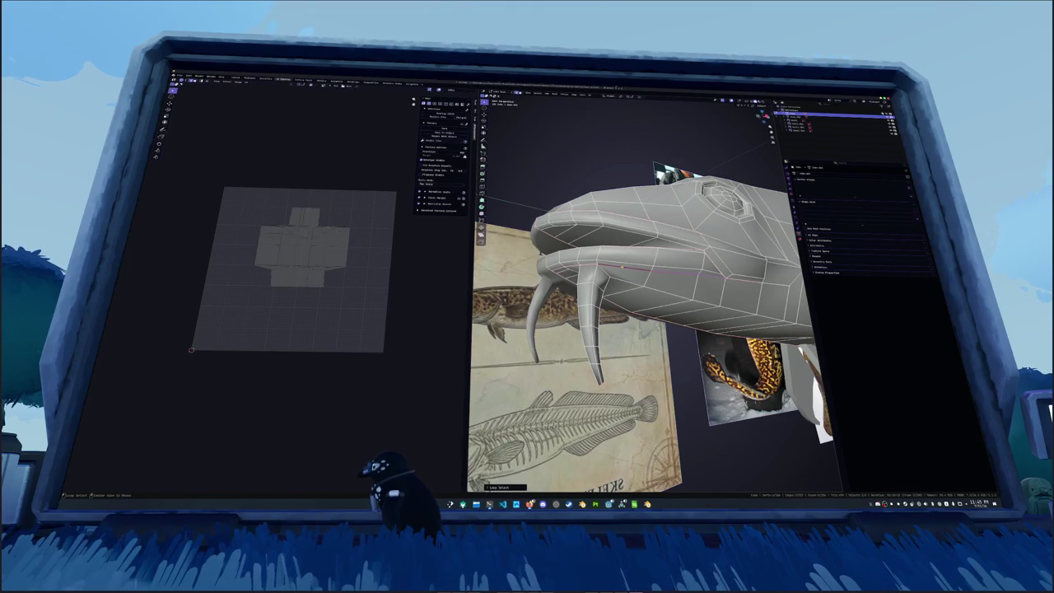
Mark a seam along the edges of one barbel
{"action": "middle_click_drag", "start_coordinate": [626, 305], "coordinate": [609, 280]}
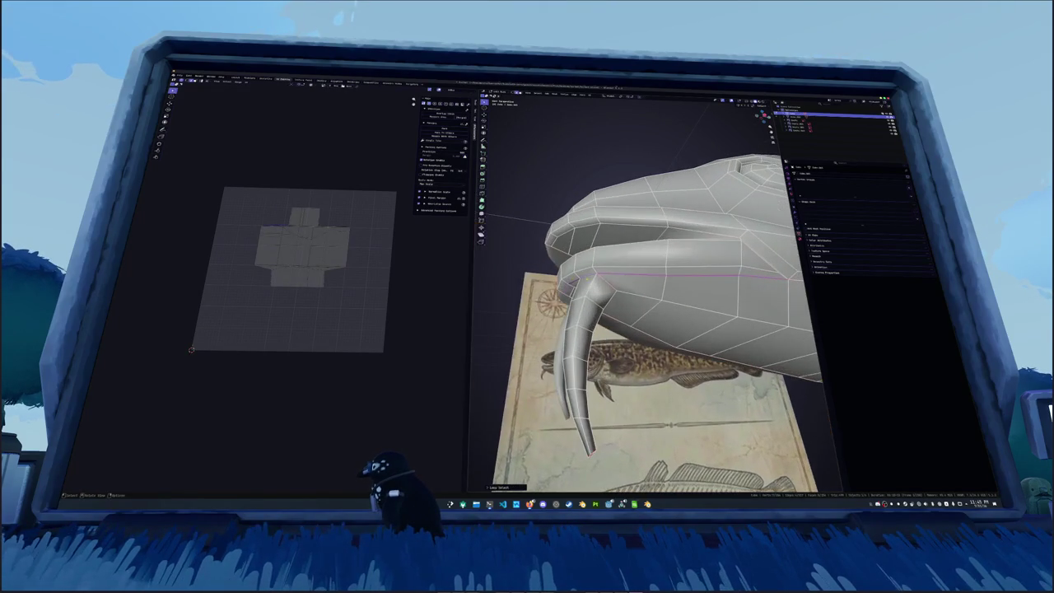
{"action": "mouse_move", "coordinate": [642, 313]}
{"action": "middle_mouse_down"}
{"action": "mouse_move", "coordinate": [634, 255]}
{"action": "mouse_move", "coordinate": [633, 304]}
{"action": "middle_mouse_up"}
{"action": "right_click", "coordinate": [618, 235]}
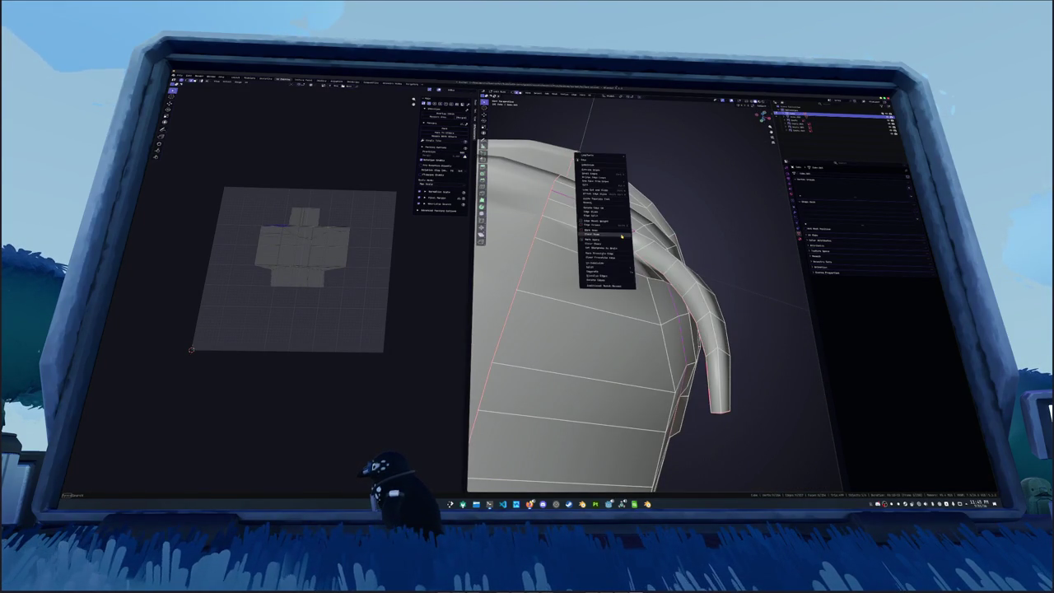
{"action": "left_click", "coordinate": [618, 234]}
{"action": "mouse_move", "coordinate": [619, 234]}
{"action": "middle_mouse_down"}
{"action": "mouse_move", "coordinate": [633, 288]}
{"action": "mouse_move", "coordinate": [659, 239]}
{"action": "mouse_move", "coordinate": [681, 272]}
{"action": "mouse_move", "coordinate": [657, 266]}
{"action": "middle_mouse_up"}
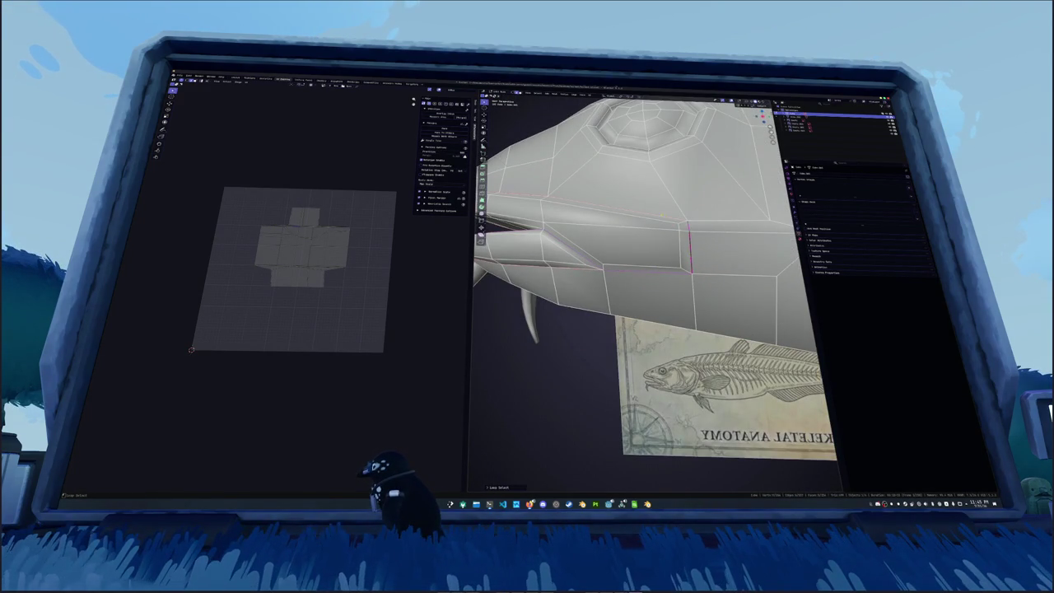
{"action": "middle_click_drag", "start_coordinate": [659, 247], "coordinate": [751, 196]}
{"action": "middle_click_drag", "start_coordinate": [773, 138], "coordinate": [768, 208]}
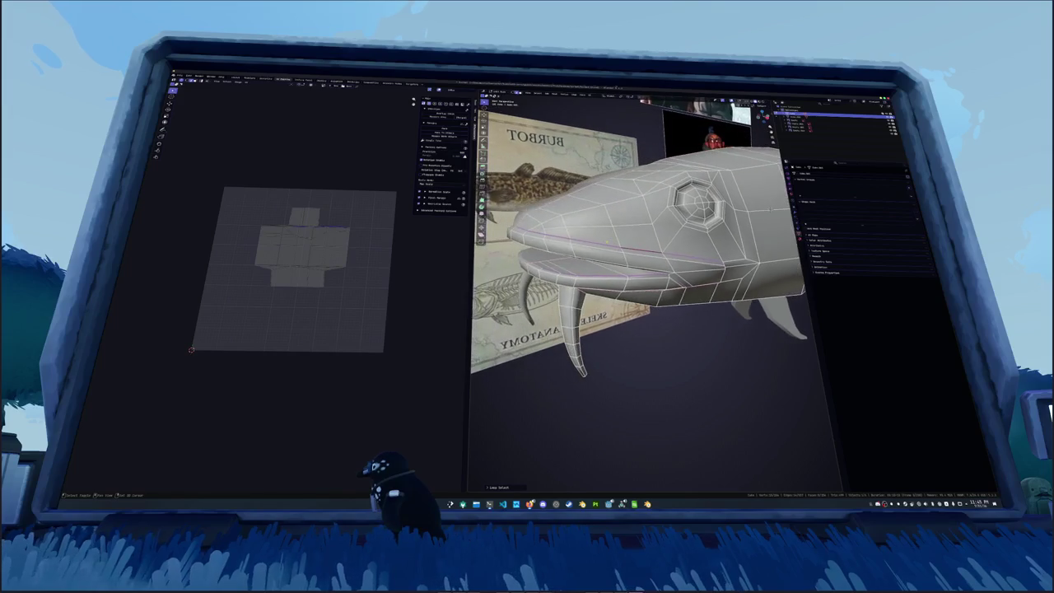
Toggle the fish out of and back into Edit Mode and select a path of body faces
{"action": "left_click", "coordinate": [492, 99]}
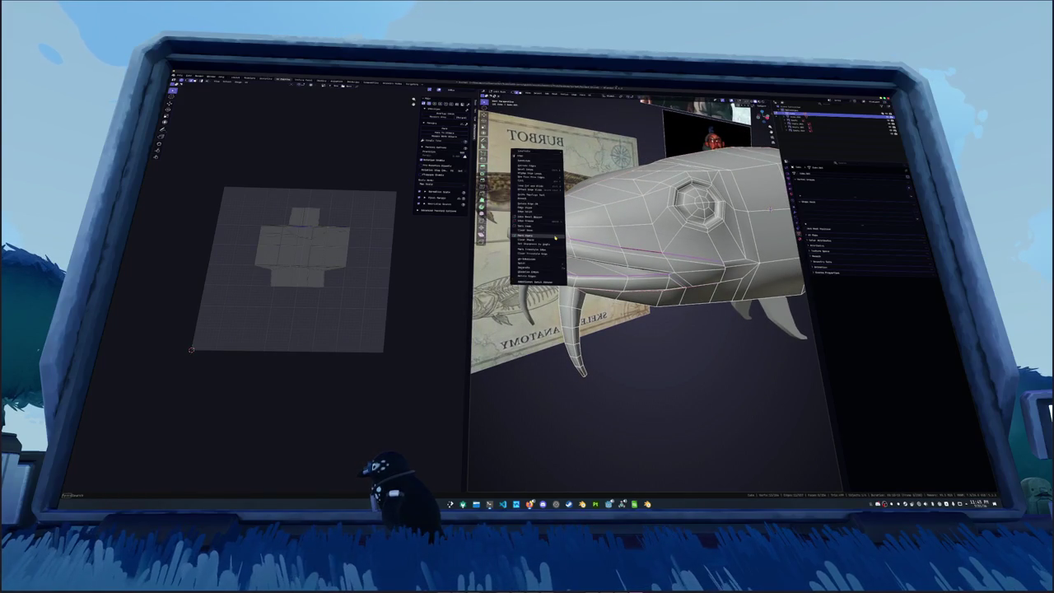
{"action": "left_click", "coordinate": [537, 239]}
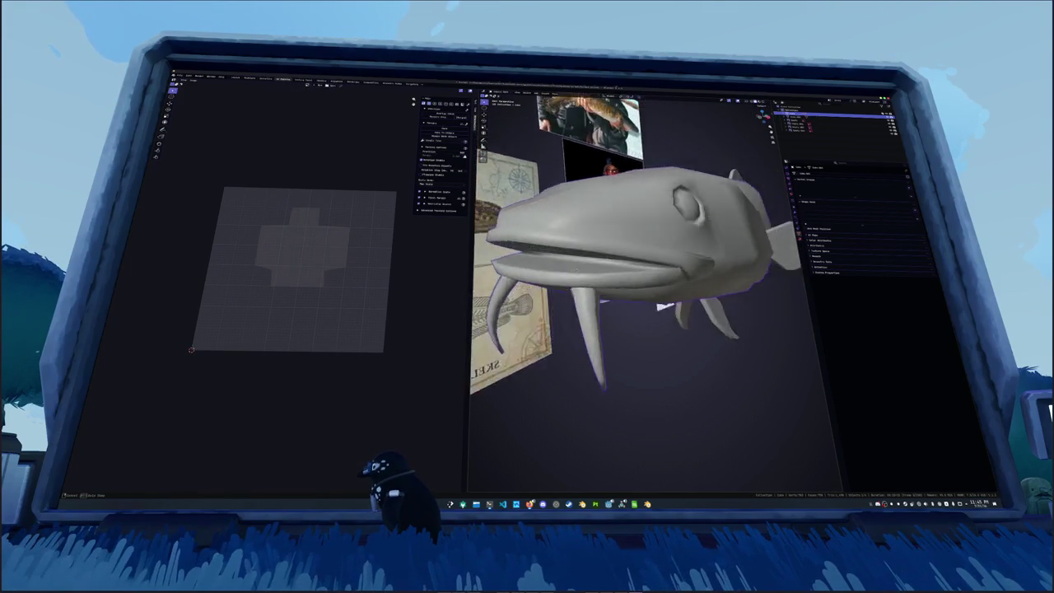
{"action": "middle_click_drag", "start_coordinate": [770, 209], "coordinate": [636, 221]}
{"action": "key", "text": "Tab"}
{"action": "scroll", "coordinate": [637, 220], "scroll_direction": "up", "scroll_amount": 3}
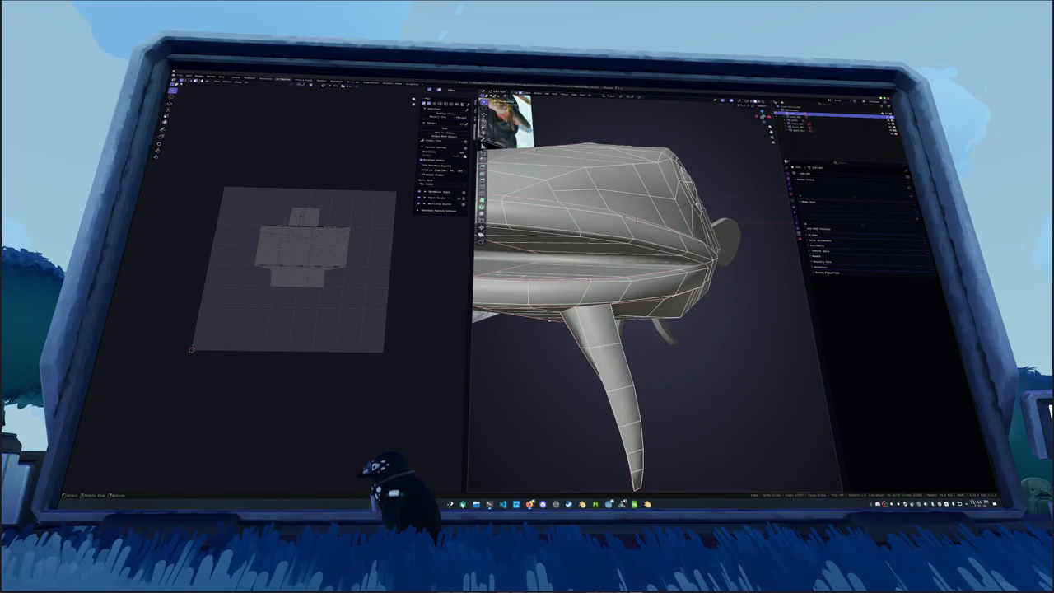
{"action": "left_click", "coordinate": [625, 269], "text": "ctrl"}
Extend the face selection across the lower jaw and into the upper mouth
{"action": "mouse_move", "coordinate": [626, 268]}
{"action": "middle_mouse_down"}
{"action": "mouse_move", "coordinate": [577, 272]}
{"action": "mouse_move", "coordinate": [557, 230]}
{"action": "mouse_move", "coordinate": [560, 247]}
{"action": "middle_mouse_up"}
{"action": "left_click", "coordinate": [556, 230], "text": "ctrl"}
{"action": "key", "text": "h"}
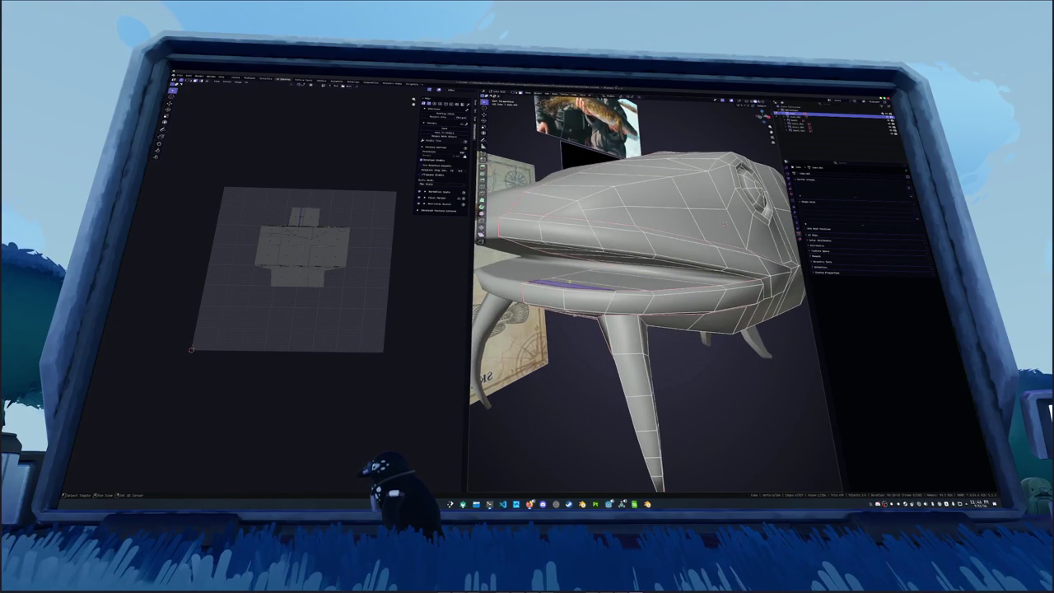
{"action": "left_click", "coordinate": [634, 270]}
{"action": "middle_click_drag", "start_coordinate": [634, 270], "coordinate": [593, 241]}
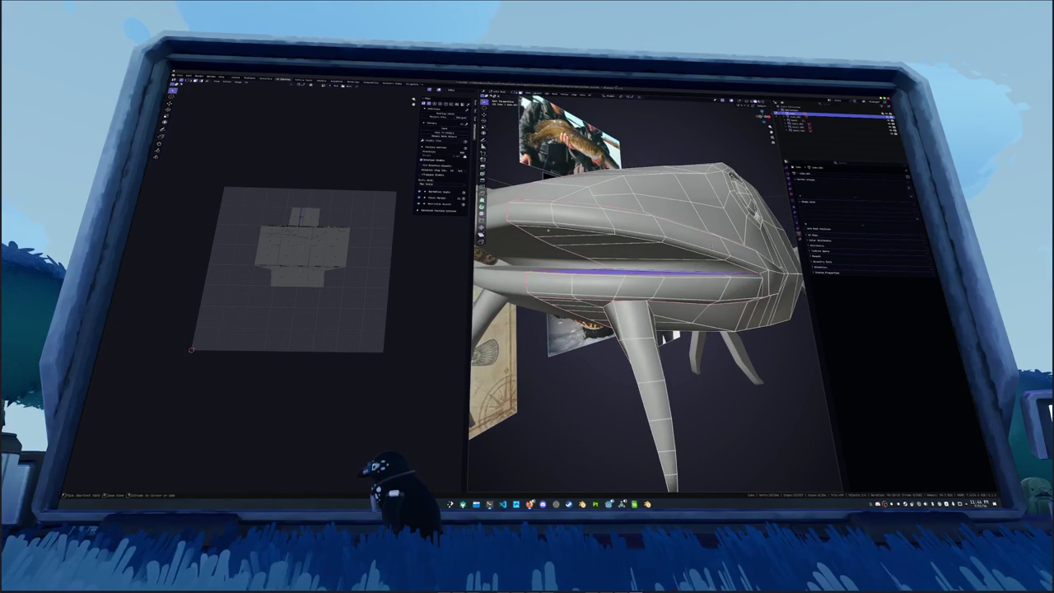
{"action": "left_click", "coordinate": [581, 251], "text": "ctrl"}
Switch to orthographic side view and move the selected vertices along Z
{"action": "key", "text": "KP_3"}
{"action": "scroll", "coordinate": [580, 251], "scroll_direction": "up", "scroll_amount": 2}
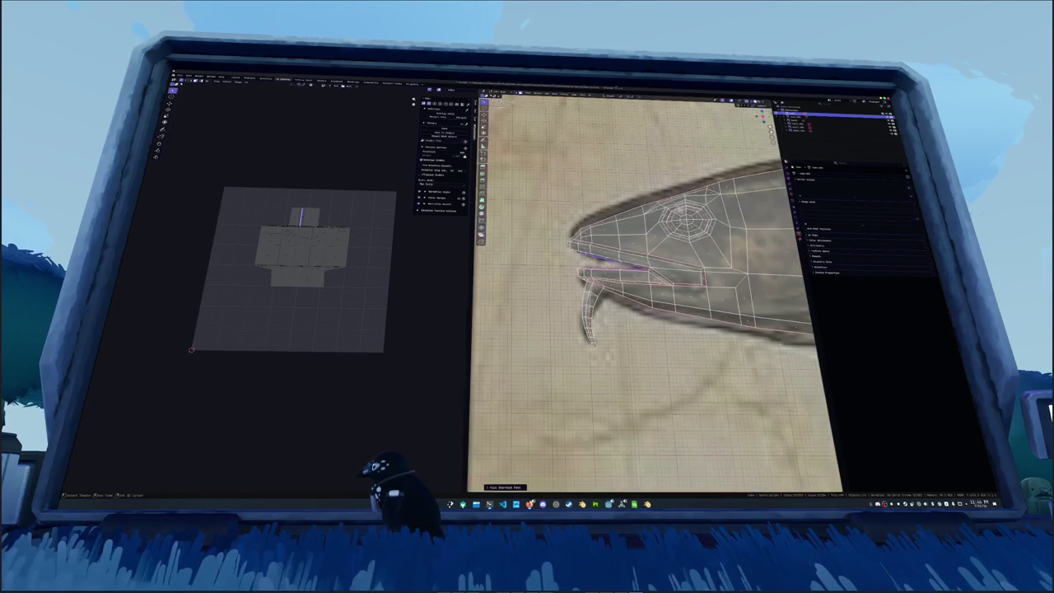
{"action": "key", "text": "g"}
{"action": "key", "text": "z"}
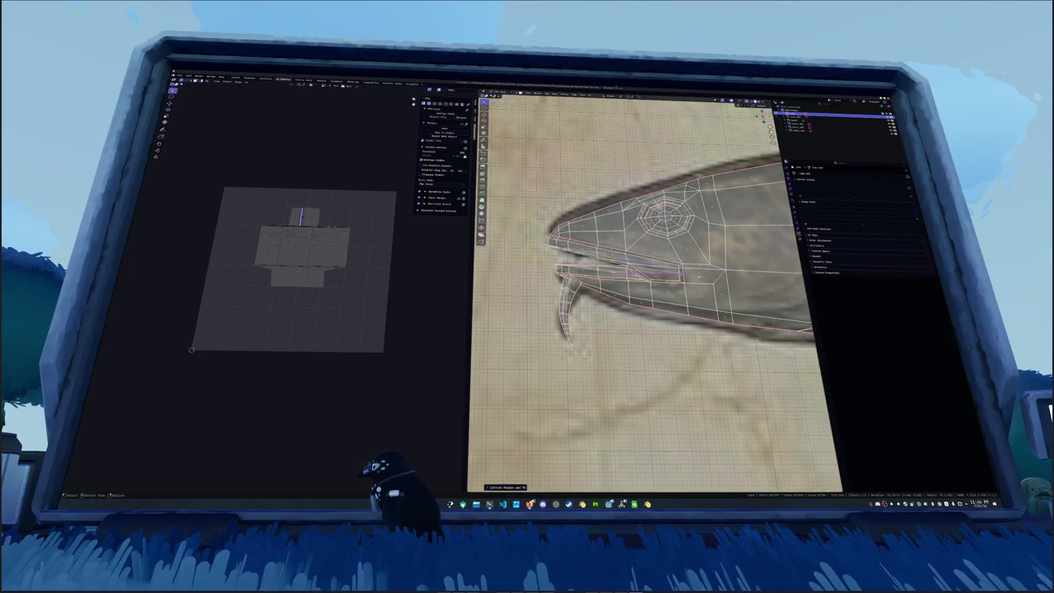
{"action": "key", "text": "Return"}
{"action": "scroll", "coordinate": [693, 251], "scroll_direction": "up", "scroll_amount": 2}
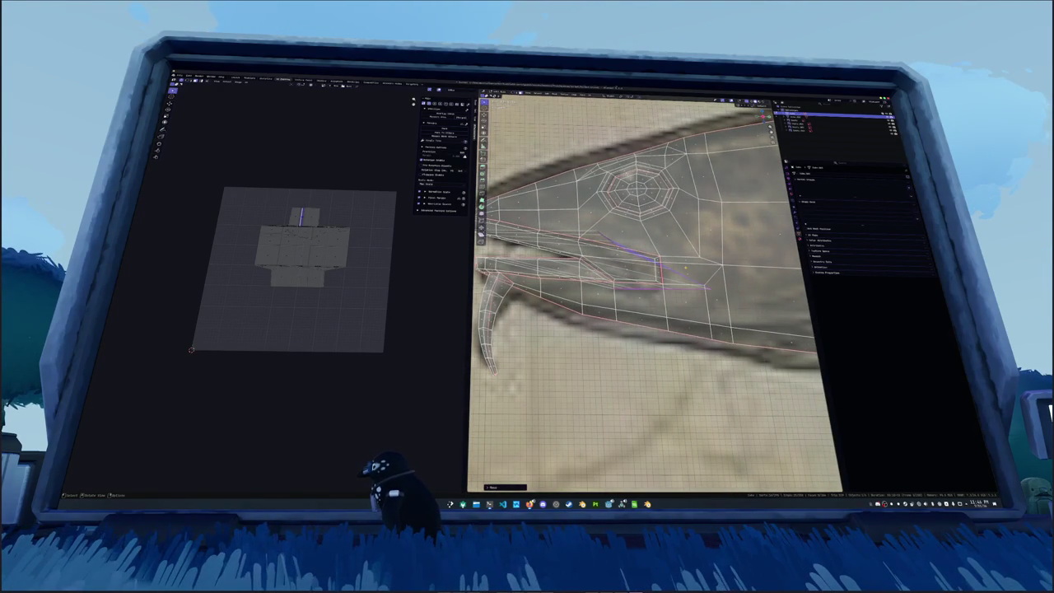
Reposition the outline vertices so the new edge follows the mouth in the reference drawing
{"action": "key", "text": "a"}
{"action": "key", "text": "alt+a"}
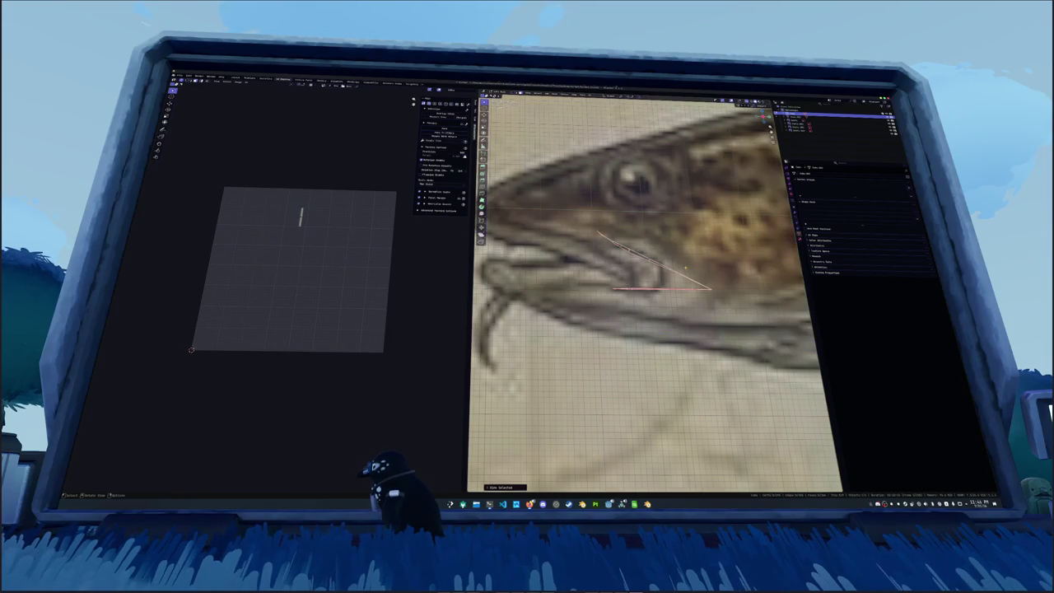
{"action": "left_click_drag", "start_coordinate": [633, 251], "coordinate": [645, 234]}
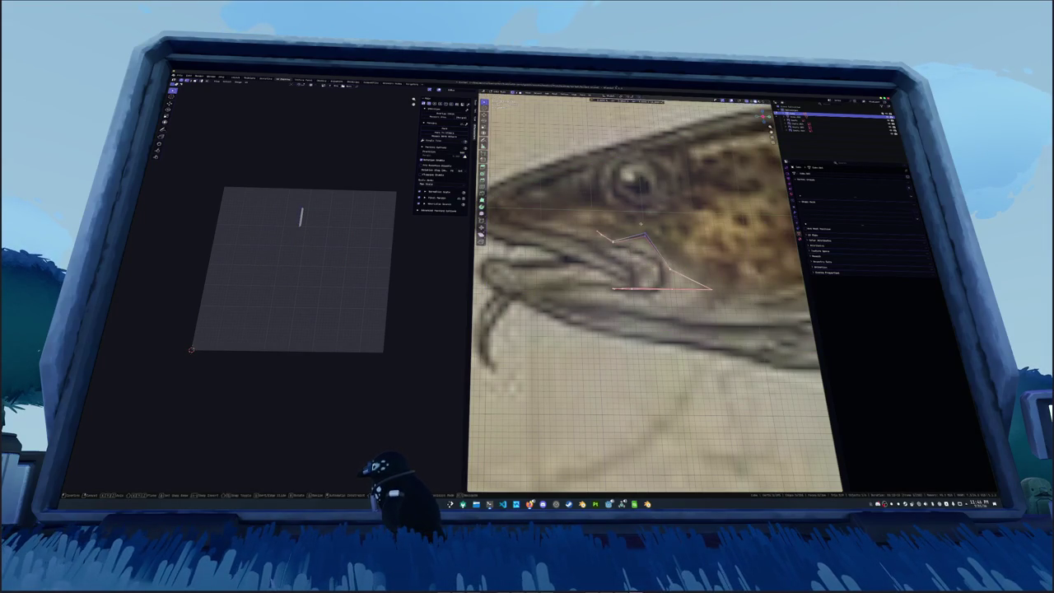
{"action": "mouse_move", "coordinate": [662, 290]}
{"action": "left_mouse_down"}
{"action": "mouse_move", "coordinate": [676, 303]}
{"action": "mouse_move", "coordinate": [632, 303]}
{"action": "left_mouse_up"}
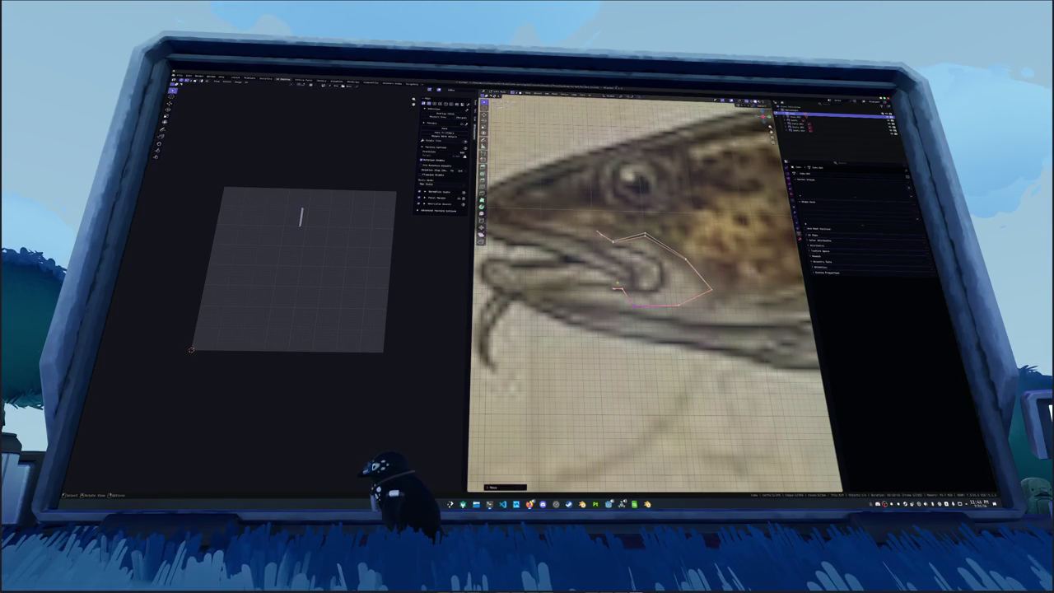
{"action": "key", "text": "g"}
{"action": "left_click", "coordinate": [581, 285]}
{"action": "key", "text": "g"}
{"action": "left_click", "coordinate": [597, 295]}
{"action": "left_click_drag", "start_coordinate": [613, 242], "coordinate": [620, 223]}
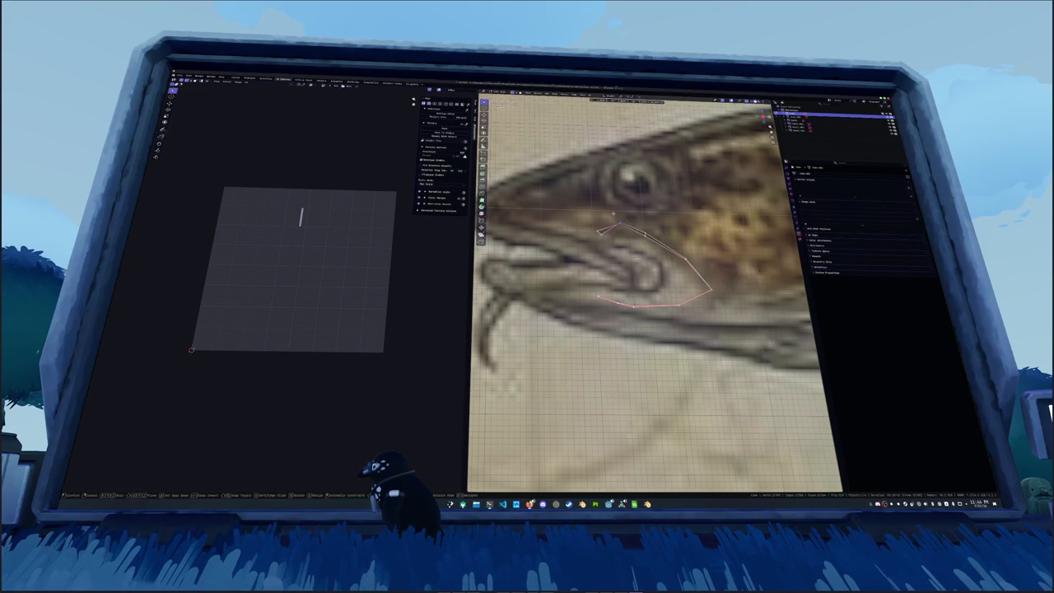
{"action": "mouse_move", "coordinate": [612, 234]}
{"action": "middle_mouse_down"}
{"action": "mouse_move", "coordinate": [675, 247]}
{"action": "mouse_move", "coordinate": [692, 214]}
{"action": "middle_mouse_up"}
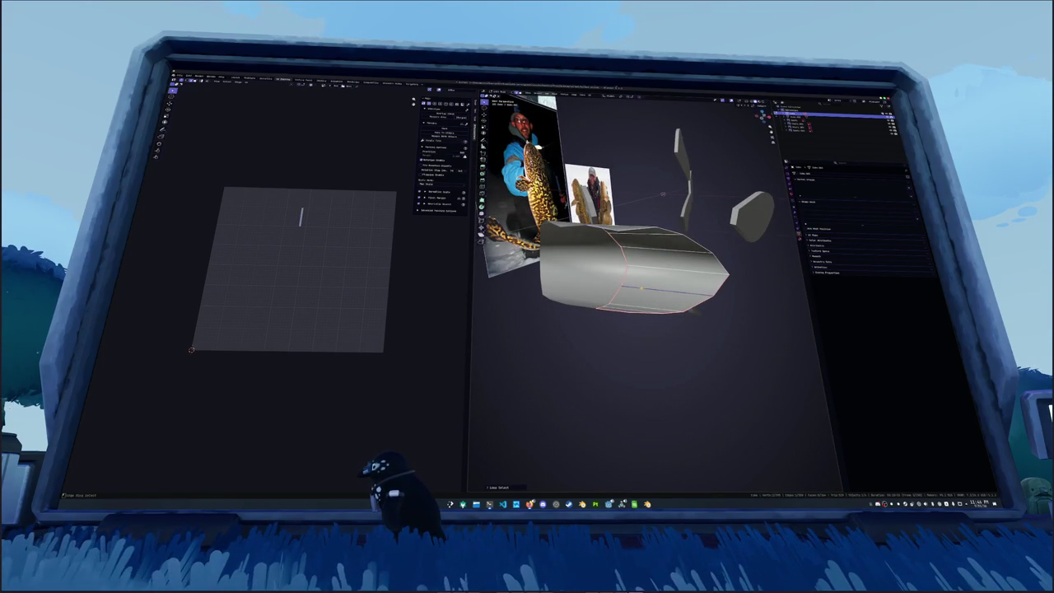
Select edge loops on the fin pieces, then unhide the fish mesh and deselect all
{"action": "left_click", "coordinate": [667, 271], "text": "alt"}
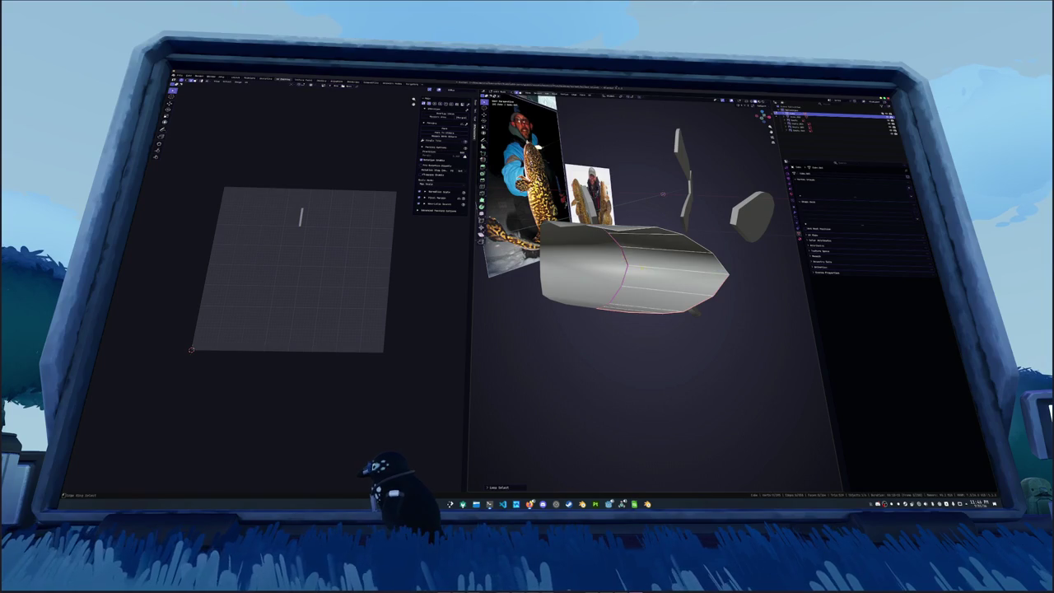
{"action": "mouse_move", "coordinate": [659, 247]}
{"action": "middle_mouse_down"}
{"action": "mouse_move", "coordinate": [691, 238]}
{"action": "mouse_move", "coordinate": [681, 229]}
{"action": "mouse_move", "coordinate": [710, 175]}
{"action": "mouse_move", "coordinate": [671, 234]}
{"action": "mouse_move", "coordinate": [671, 214]}
{"action": "mouse_move", "coordinate": [516, 223]}
{"action": "mouse_move", "coordinate": [554, 199]}
{"action": "middle_mouse_up"}
{"action": "left_click", "coordinate": [671, 251], "text": "alt"}
{"action": "key", "text": "alt+h"}
{"action": "scroll", "coordinate": [671, 206], "scroll_direction": "up", "scroll_amount": 3}
{"action": "key", "text": "alt+a"}
Mark the edge loop at the fish's mouth as sharp and exit Edit Mode
{"action": "left_click", "coordinate": [516, 223], "text": "alt"}
{"action": "right_click", "coordinate": [717, 284]}
{"action": "left_click", "coordinate": [709, 288]}
{"action": "middle_click_drag", "start_coordinate": [710, 290], "coordinate": [591, 321]}
{"action": "key", "text": "Tab"}
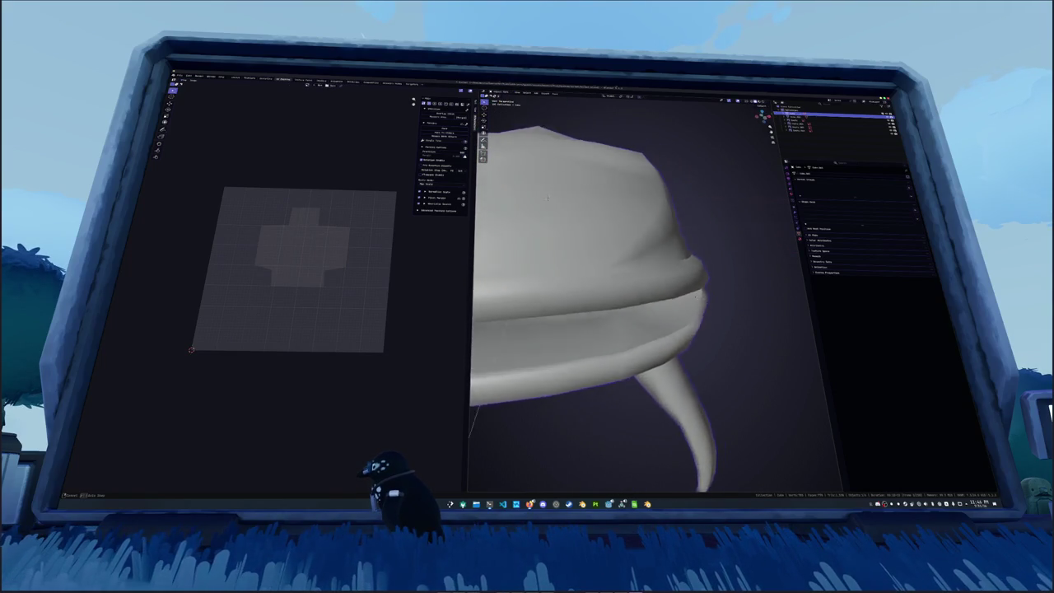
Knife-cut new edges into the fish's lower jaw
{"action": "key", "text": "Tab"}
{"action": "scroll", "coordinate": [591, 321], "scroll_direction": "up", "scroll_amount": 5}
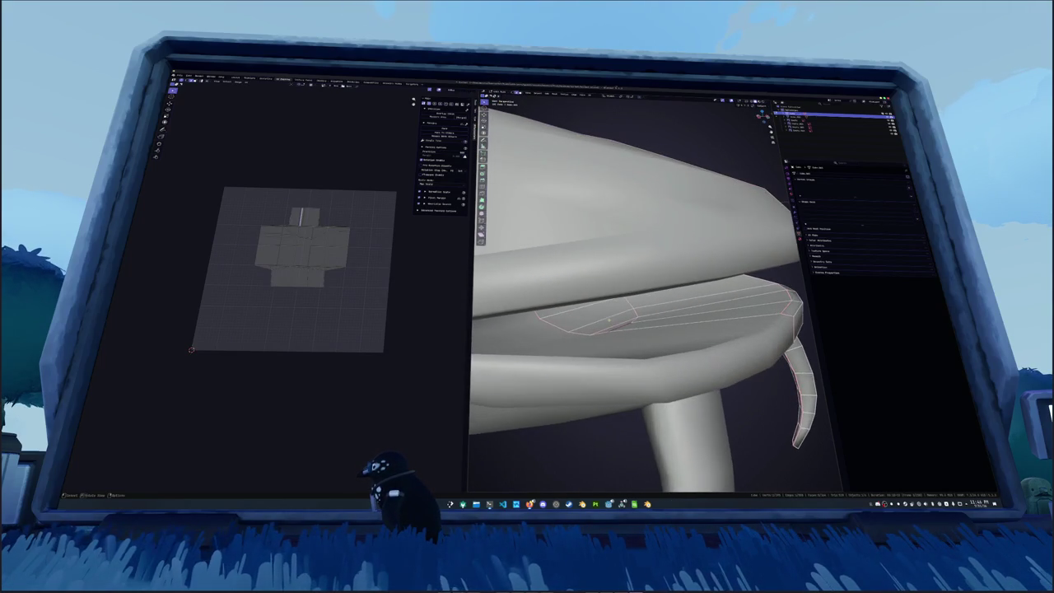
{"action": "key", "text": "k"}
{"action": "mouse_move", "coordinate": [590, 321]}
{"action": "middle_mouse_down"}
{"action": "mouse_move", "coordinate": [627, 319]}
{"action": "mouse_move", "coordinate": [617, 318]}
{"action": "middle_mouse_up"}
{"action": "scroll", "coordinate": [627, 319], "scroll_direction": "down", "scroll_amount": 4}
{"action": "key", "text": "Escape"}
{"action": "key", "text": "k"}
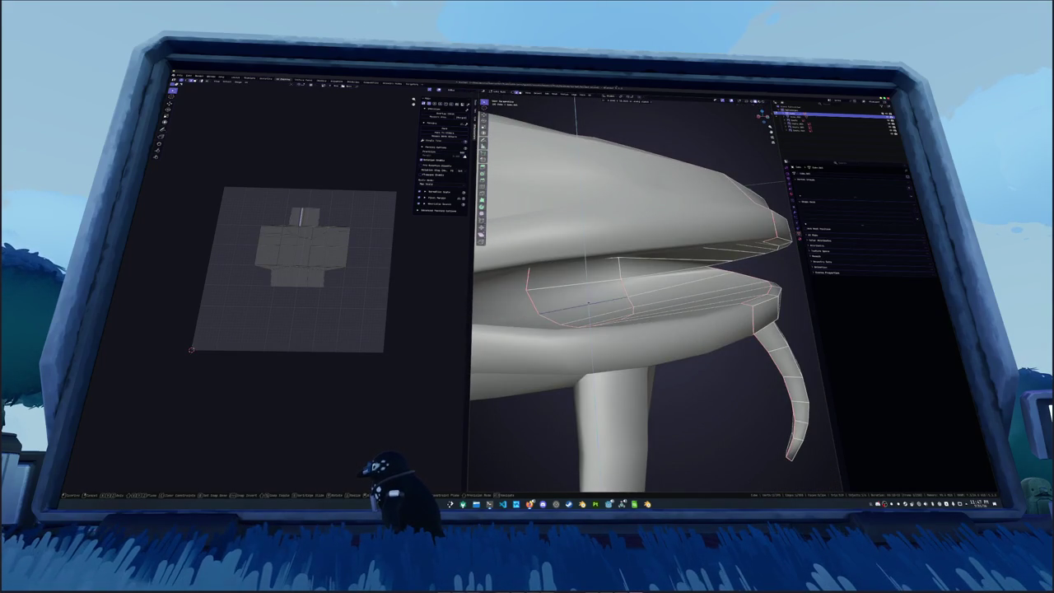
{"action": "key", "text": "Escape"}
Mark the edge loops around the mouth and over the head as seams
{"action": "middle_click_drag", "start_coordinate": [588, 303], "coordinate": [629, 276]}
{"action": "left_click", "coordinate": [629, 276], "text": "alt"}
{"action": "right_click", "coordinate": [629, 276]}
{"action": "left_click", "coordinate": [612, 272]}
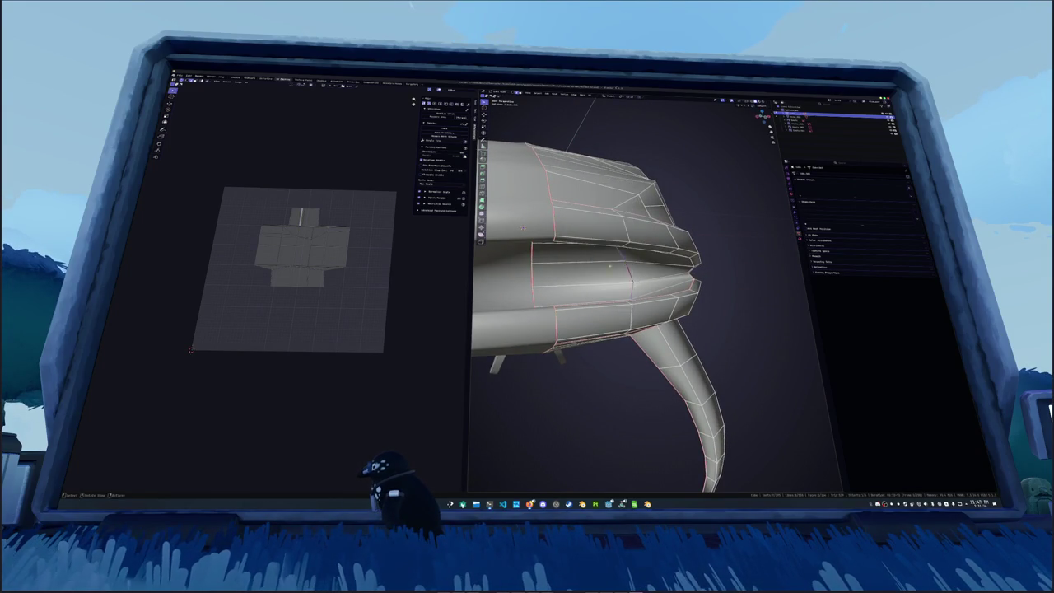
{"action": "middle_click_drag", "start_coordinate": [612, 272], "coordinate": [601, 312]}
{"action": "right_click", "coordinate": [548, 220]}
{"action": "left_click", "coordinate": [543, 239]}
{"action": "mouse_move", "coordinate": [543, 238]}
{"action": "middle_mouse_down"}
{"action": "mouse_move", "coordinate": [567, 191]}
{"action": "mouse_move", "coordinate": [556, 184]}
{"action": "middle_mouse_up"}
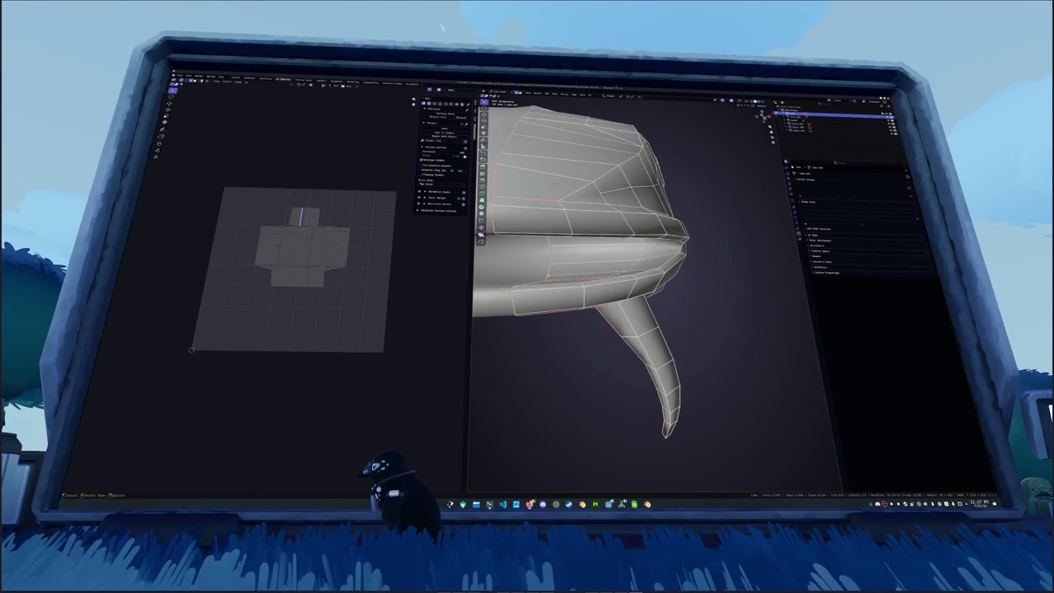
{"action": "right_click", "coordinate": [556, 183]}
Preview the fish outside Edit Mode, select a head edge loop, and return to side view
{"action": "key", "text": "Tab"}
{"action": "key", "text": "Tab"}
{"action": "mouse_move", "coordinate": [698, 293]}
{"action": "middle_mouse_down"}
{"action": "mouse_move", "coordinate": [670, 228]}
{"action": "mouse_move", "coordinate": [626, 247]}
{"action": "mouse_move", "coordinate": [659, 230]}
{"action": "middle_mouse_up"}
{"action": "left_click", "coordinate": [669, 228], "text": "alt"}
{"action": "right_click", "coordinate": [669, 228]}
{"action": "scroll", "coordinate": [659, 231], "scroll_direction": "down", "scroll_amount": 3}
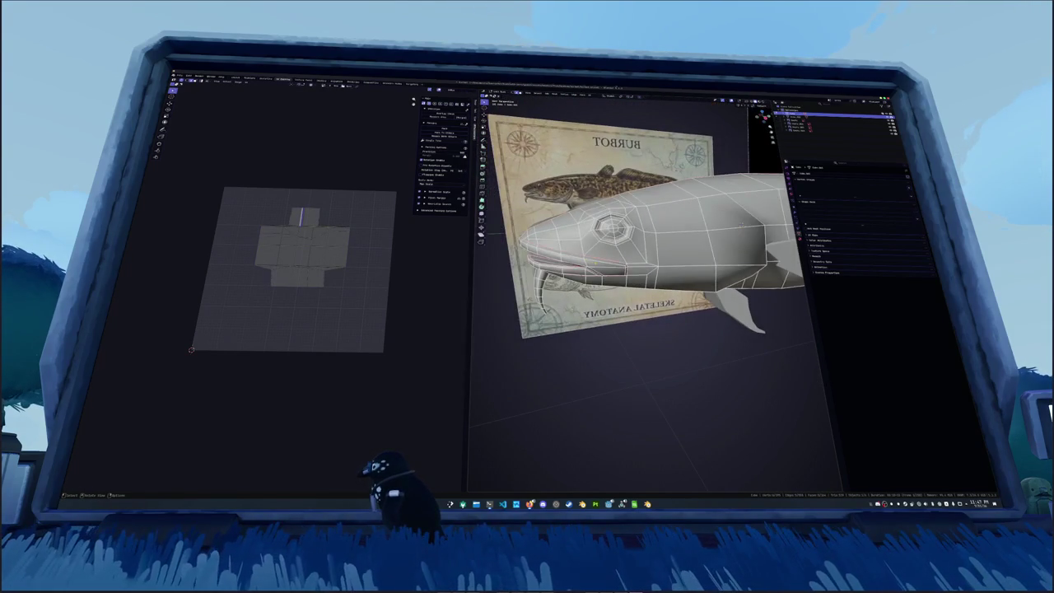
{"action": "key", "text": "KP_3"}
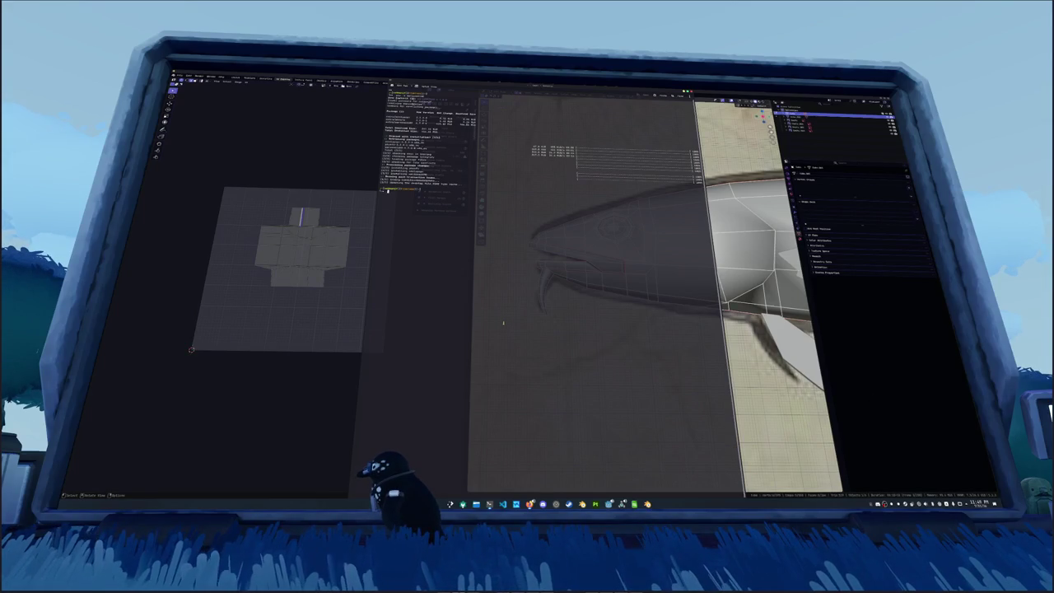
Launch Warzone 2100, scroll through its Options screen, then quit the game
{"action": "key", "text": "Return"}
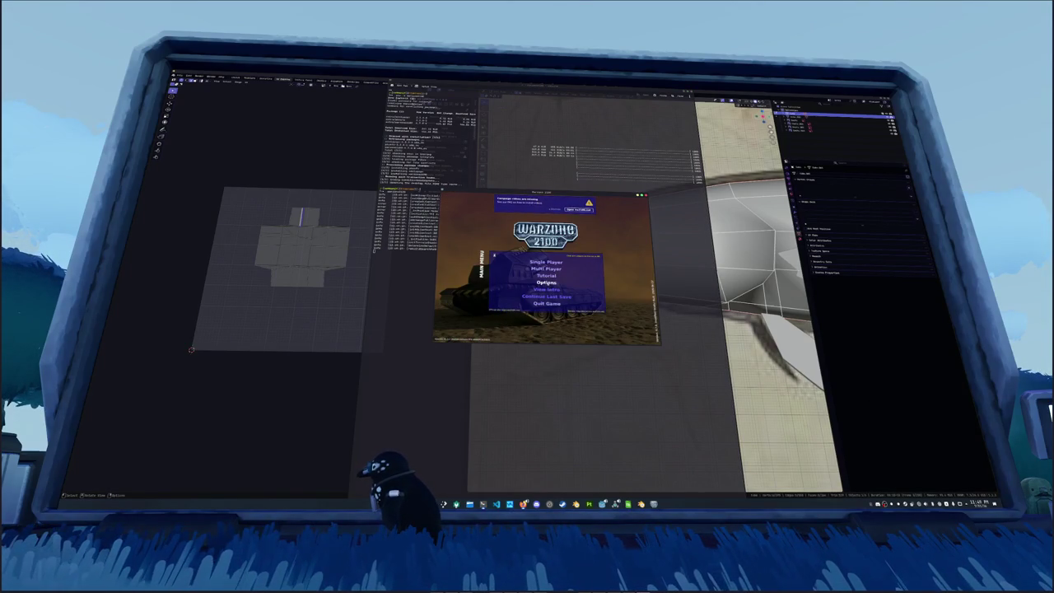
{"action": "left_click", "coordinate": [546, 283]}
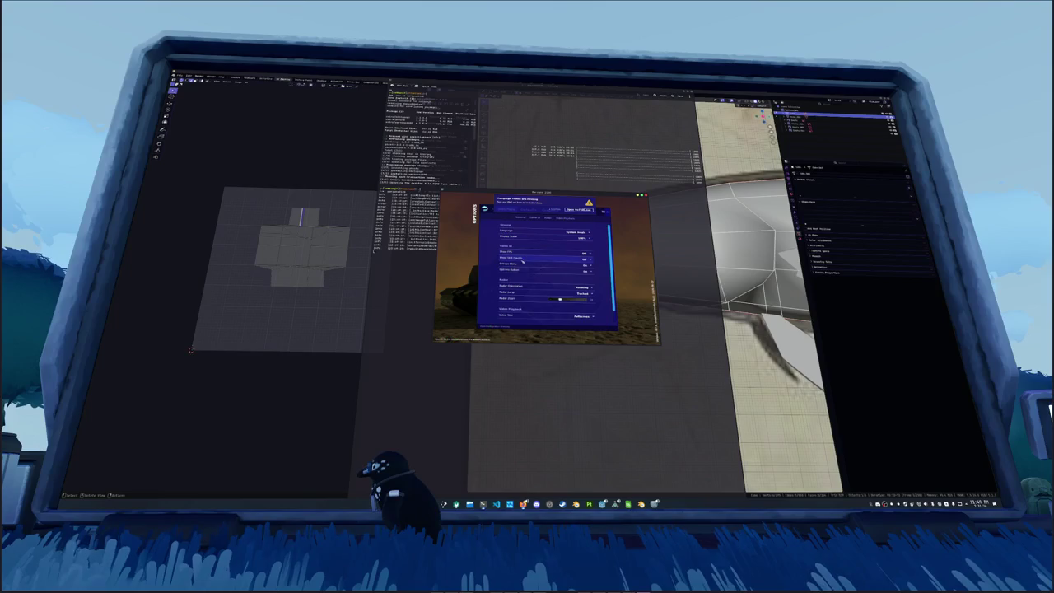
{"action": "scroll", "coordinate": [524, 263], "scroll_direction": "down", "scroll_amount": 2}
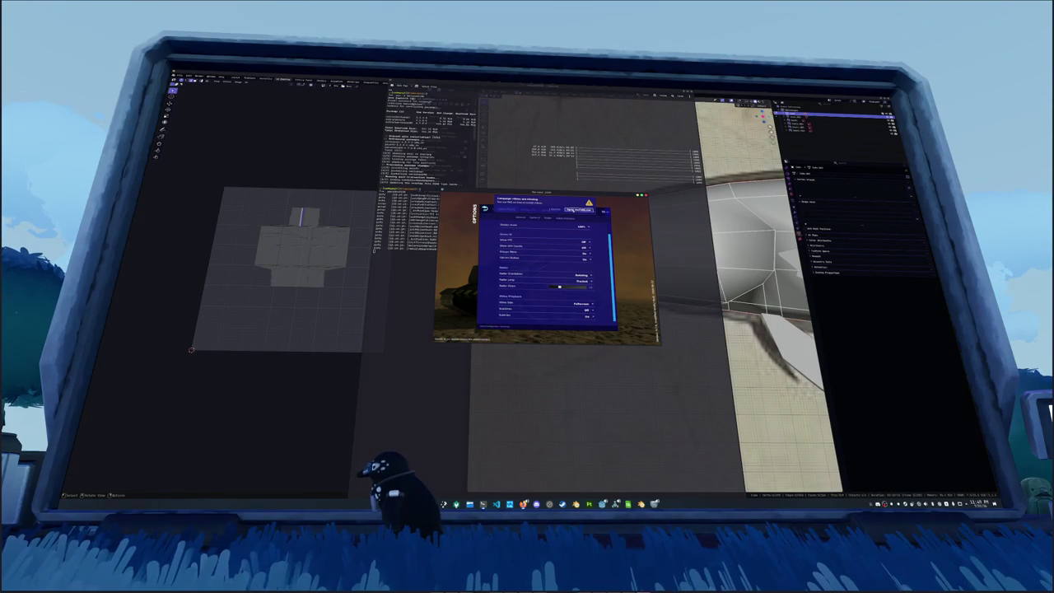
{"action": "left_click", "coordinate": [646, 195]}
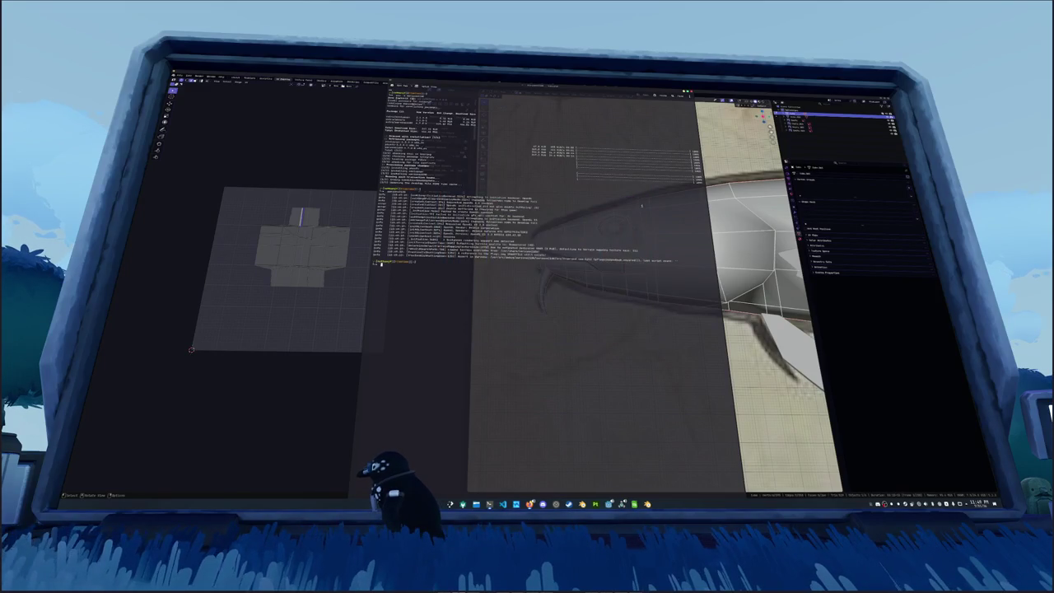
Run the tab-completed 'exe ./ssrun' build command and confirm installing the built package
{"action": "type", "text": "exe ./ssrun"}
{"action": "key", "text": "Tab"}
{"action": "key", "text": "Tab"}
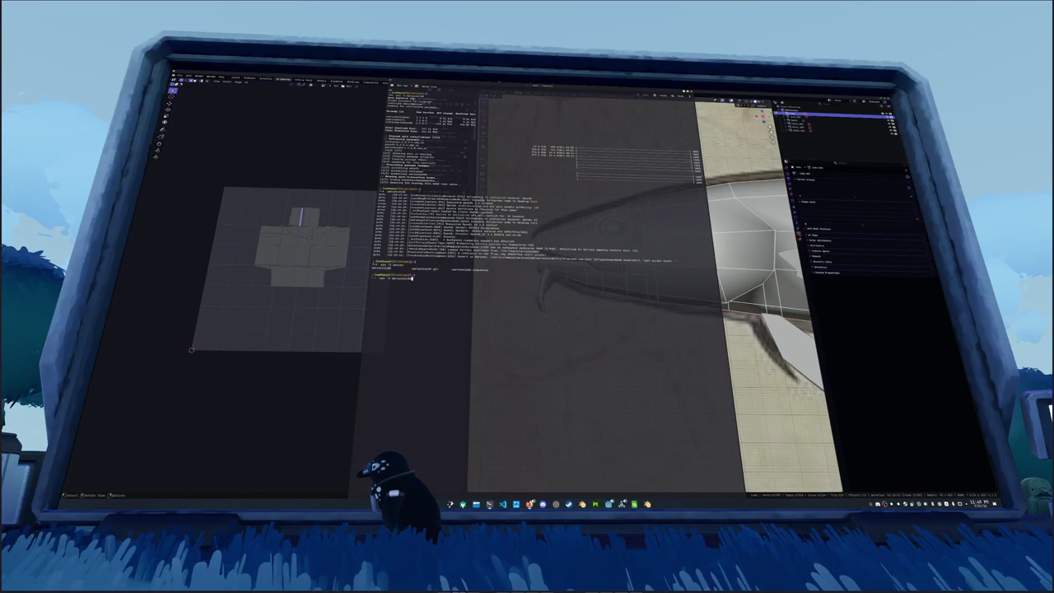
{"action": "key", "text": "Tab"}
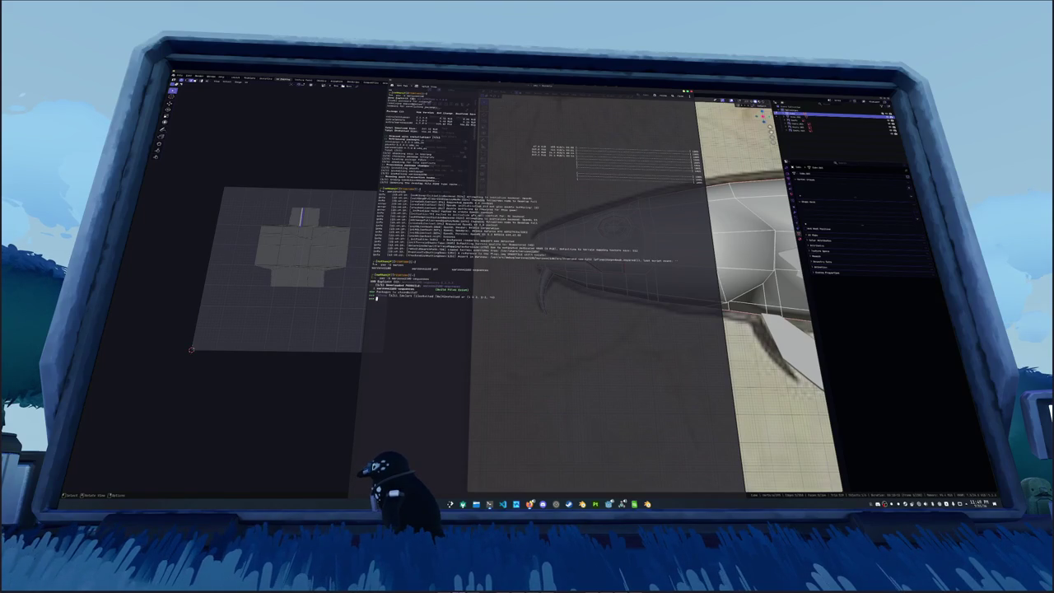
{"action": "key", "text": "Return"}
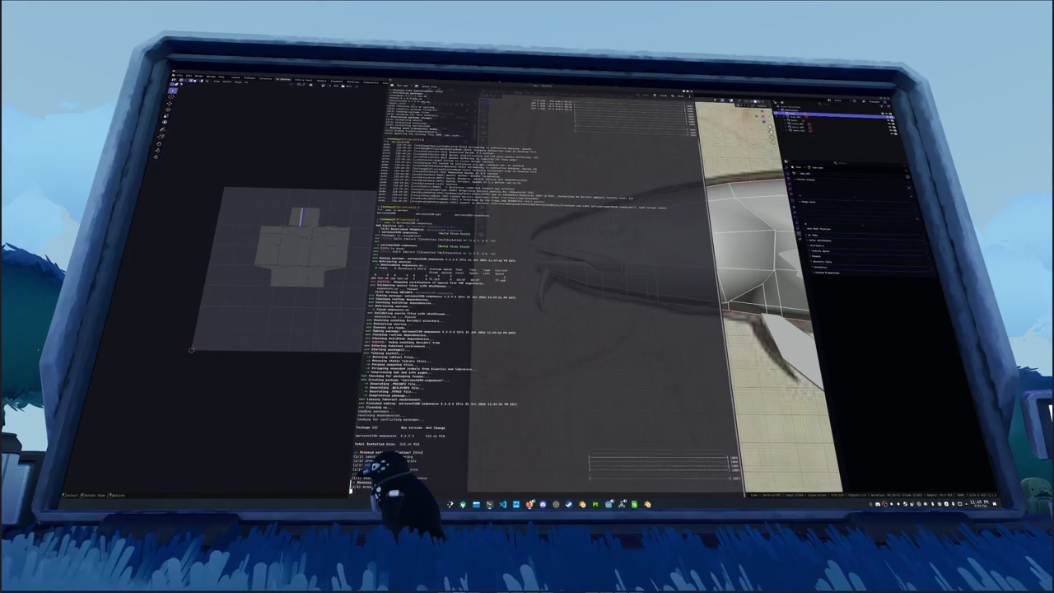
{"action": "key", "text": "Return"}
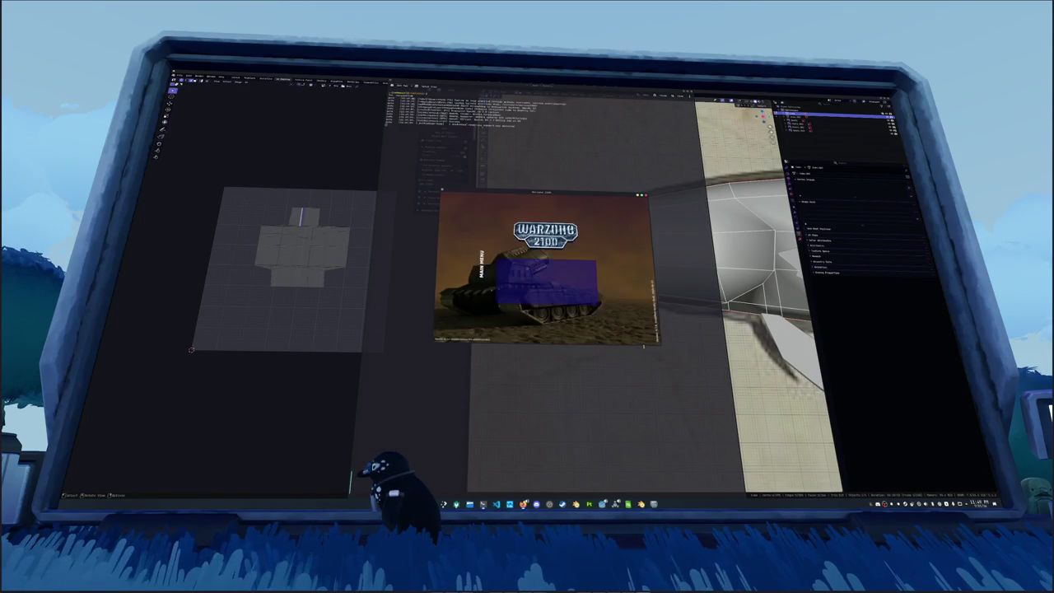
Look through the Controls, Window and Interface option tabs, then start the Tutorial and skip its intro
{"action": "left_click", "coordinate": [546, 282]}
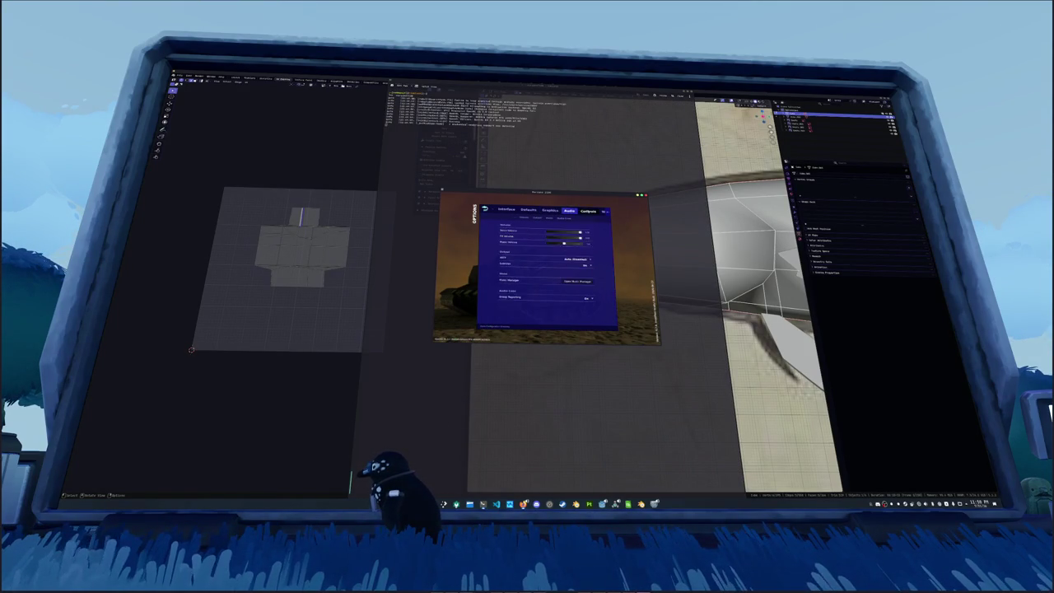
{"action": "left_click", "coordinate": [588, 211]}
{"action": "left_click", "coordinate": [605, 212]}
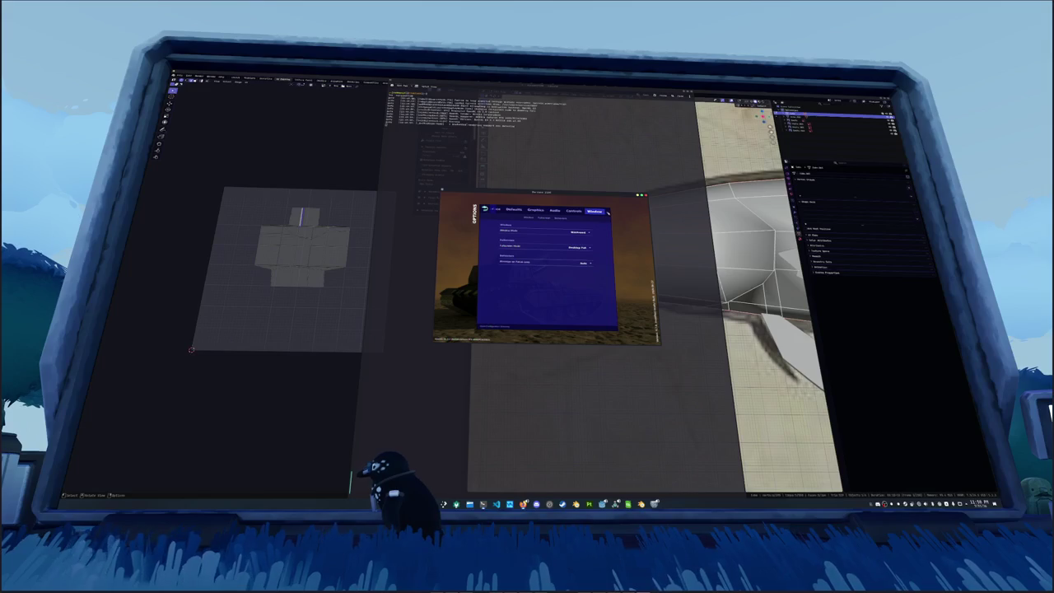
{"action": "left_click", "coordinate": [498, 211]}
{"action": "key", "text": "Escape"}
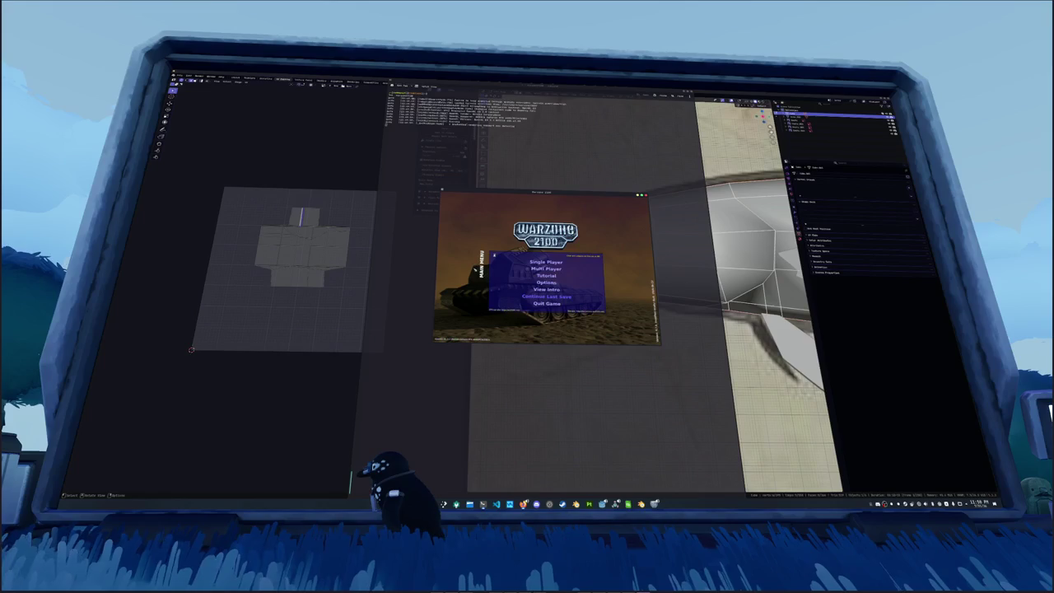
{"action": "left_click", "coordinate": [546, 275]}
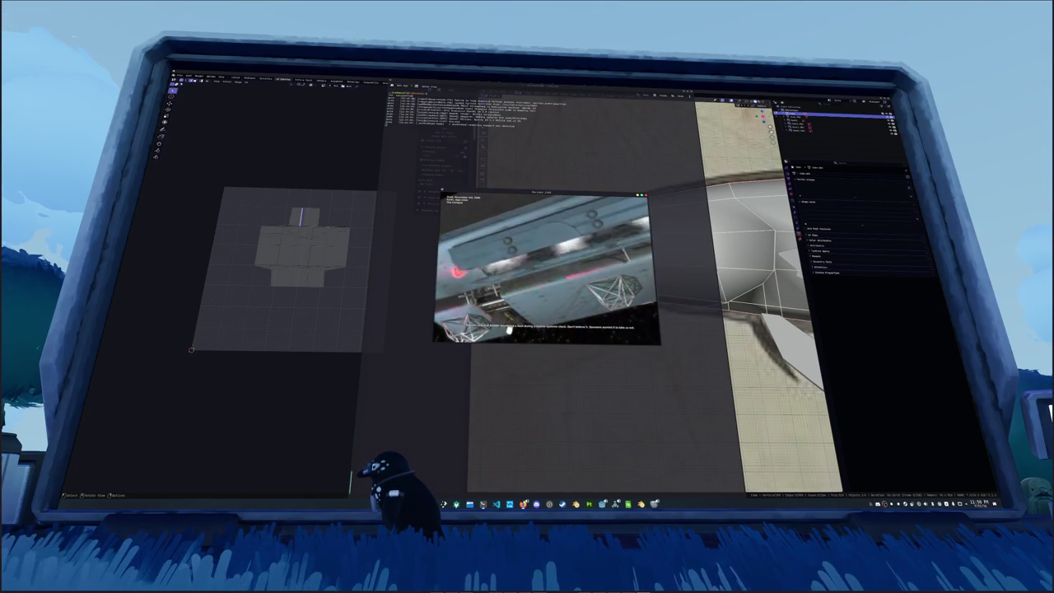
{"action": "key", "text": "Escape"}
Quit the game and mark an edge under the fish as both sharp and a seam
{"action": "left_click", "coordinate": [546, 303]}
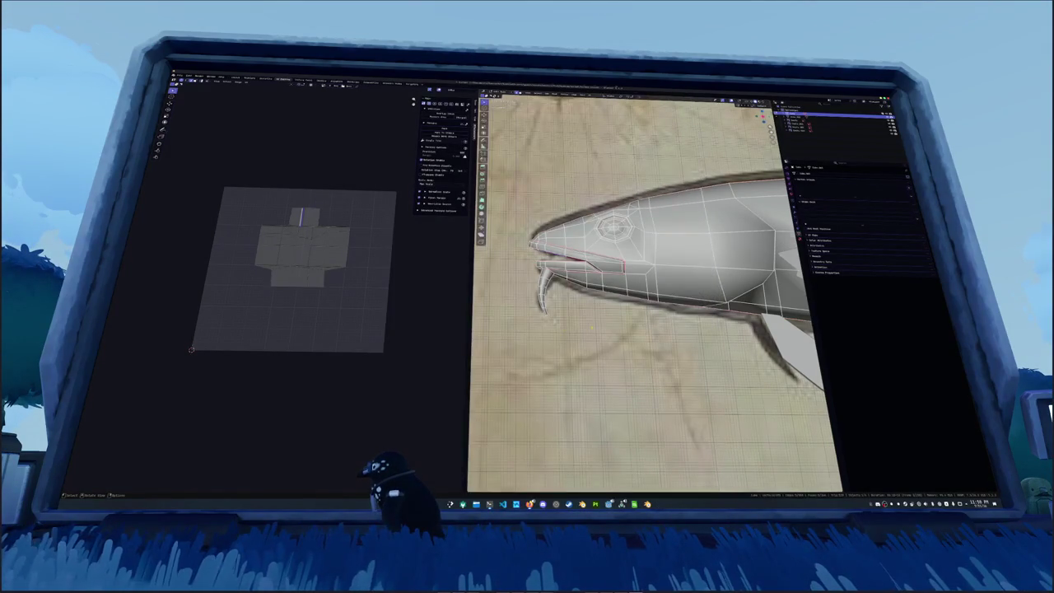
{"action": "scroll", "coordinate": [591, 326], "scroll_direction": "down", "scroll_amount": 3}
{"action": "mouse_move", "coordinate": [591, 326]}
{"action": "middle_mouse_down"}
{"action": "mouse_move", "coordinate": [715, 282]}
{"action": "mouse_move", "coordinate": [624, 263]}
{"action": "middle_mouse_up"}
{"action": "scroll", "coordinate": [591, 322], "scroll_direction": "up", "scroll_amount": 3}
{"action": "scroll", "coordinate": [664, 306], "scroll_direction": "up", "scroll_amount": 3}
{"action": "right_click", "coordinate": [624, 264]}
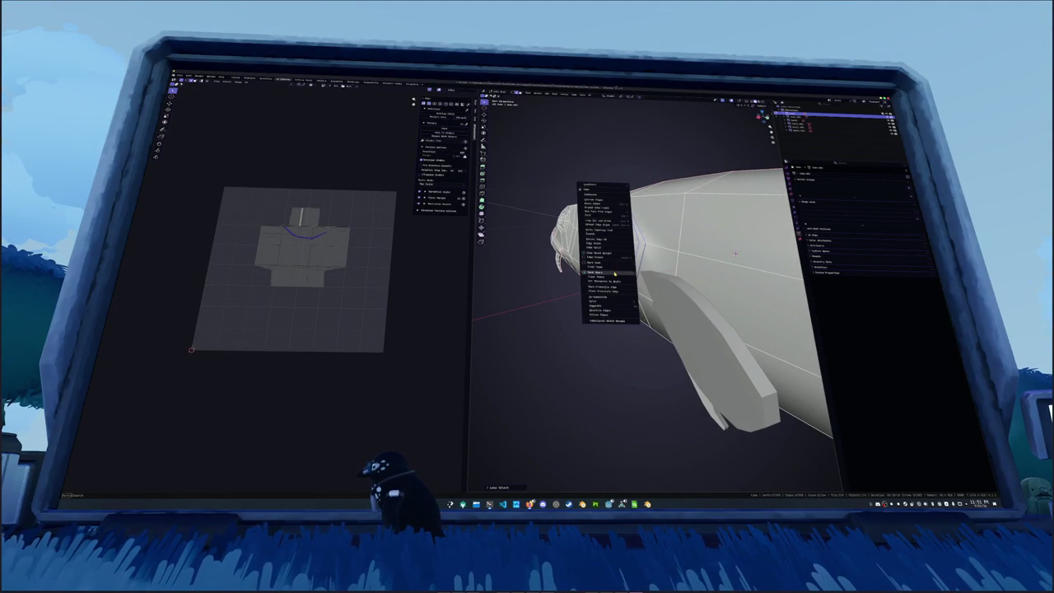
{"action": "left_click", "coordinate": [614, 273]}
{"action": "right_click", "coordinate": [615, 269]}
{"action": "left_click", "coordinate": [606, 260]}
Mark the chosen body edges as seams and check the whole fish outside Edit Mode
{"action": "mouse_move", "coordinate": [606, 260]}
{"action": "middle_mouse_down"}
{"action": "mouse_move", "coordinate": [590, 345]}
{"action": "mouse_move", "coordinate": [557, 302]}
{"action": "middle_mouse_up"}
{"action": "right_click", "coordinate": [564, 306]}
{"action": "left_click", "coordinate": [564, 308]}
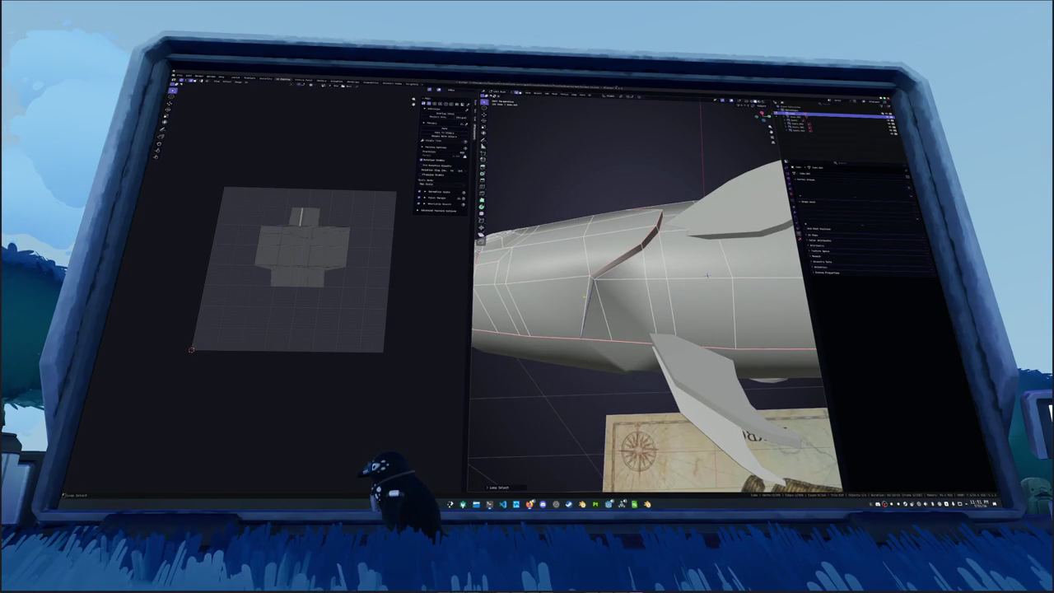
{"action": "right_click", "coordinate": [585, 296]}
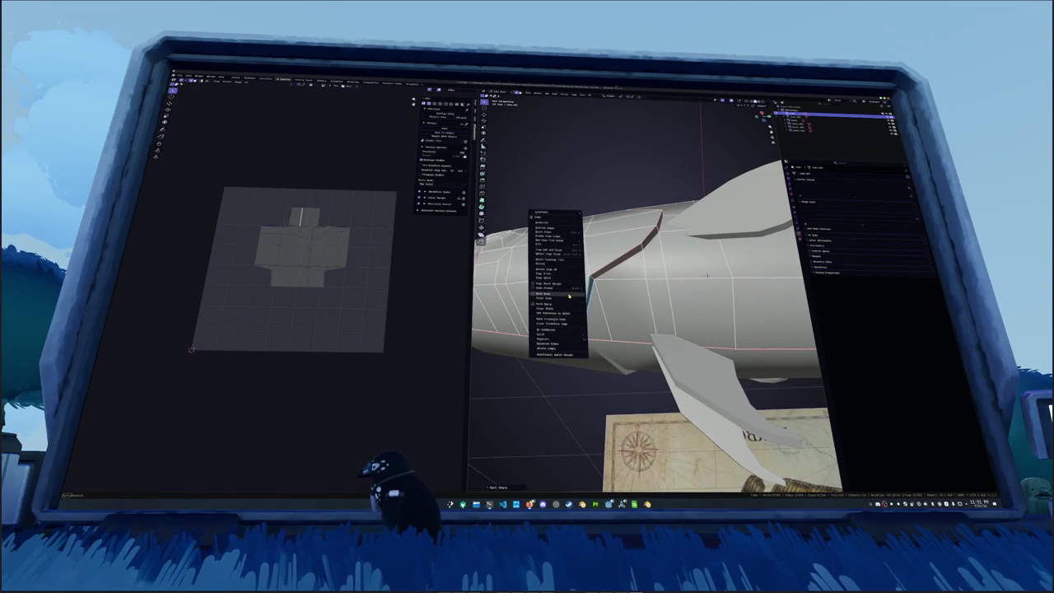
{"action": "left_click", "coordinate": [575, 307]}
{"action": "key", "text": "Tab"}
{"action": "mouse_move", "coordinate": [681, 271]}
{"action": "middle_mouse_down"}
{"action": "mouse_move", "coordinate": [679, 247]}
{"action": "mouse_move", "coordinate": [683, 271]}
{"action": "middle_mouse_up"}
Mark the edge loops around the fish as seams and select the entire mesh
{"action": "key", "text": "Tab"}
{"action": "left_click", "coordinate": [706, 255], "text": "alt"}
{"action": "scroll", "coordinate": [706, 255], "scroll_direction": "up", "scroll_amount": 3}
{"action": "mouse_move", "coordinate": [732, 276]}
{"action": "middle_mouse_down"}
{"action": "mouse_move", "coordinate": [642, 284]}
{"action": "mouse_move", "coordinate": [656, 272]}
{"action": "mouse_move", "coordinate": [613, 332]}
{"action": "mouse_move", "coordinate": [685, 301]}
{"action": "mouse_move", "coordinate": [604, 270]}
{"action": "mouse_move", "coordinate": [613, 271]}
{"action": "middle_mouse_up"}
{"action": "right_click", "coordinate": [642, 284]}
{"action": "left_click", "coordinate": [643, 284]}
{"action": "right_click", "coordinate": [603, 271]}
{"action": "left_click", "coordinate": [603, 270]}
{"action": "scroll", "coordinate": [614, 272], "scroll_direction": "down", "scroll_amount": 5}
{"action": "scroll", "coordinate": [613, 272], "scroll_direction": "up", "scroll_amount": 5}
{"action": "key", "text": "a"}
{"action": "left_click", "coordinate": [610, 96]}
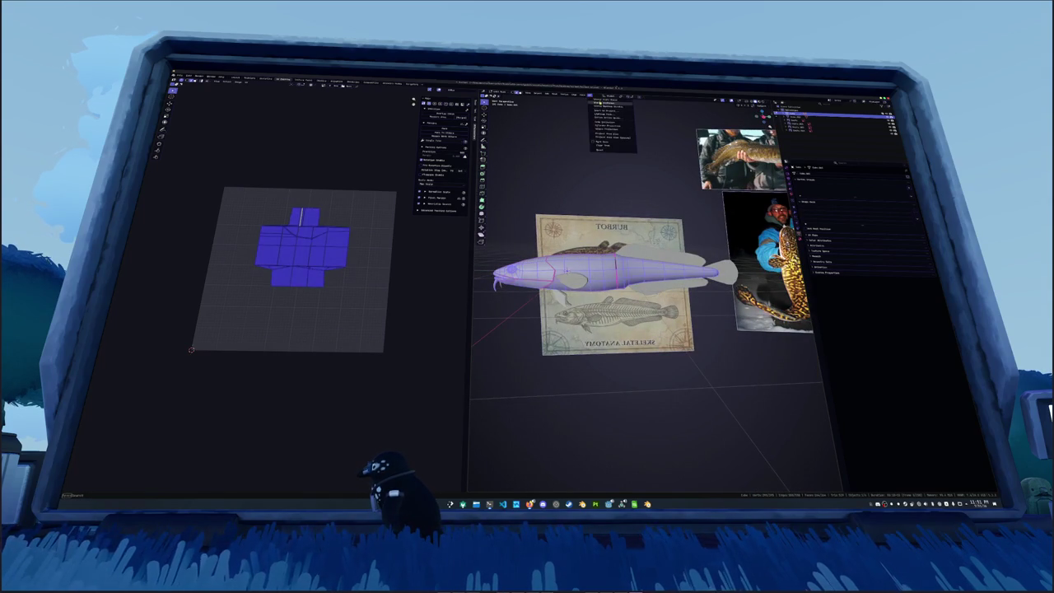
Unwrap the fish into fish-shaped UV islands, leave Edit Mode, and show the Modifier properties
{"action": "left_click", "coordinate": [610, 105]}
{"action": "key", "text": "Tab"}
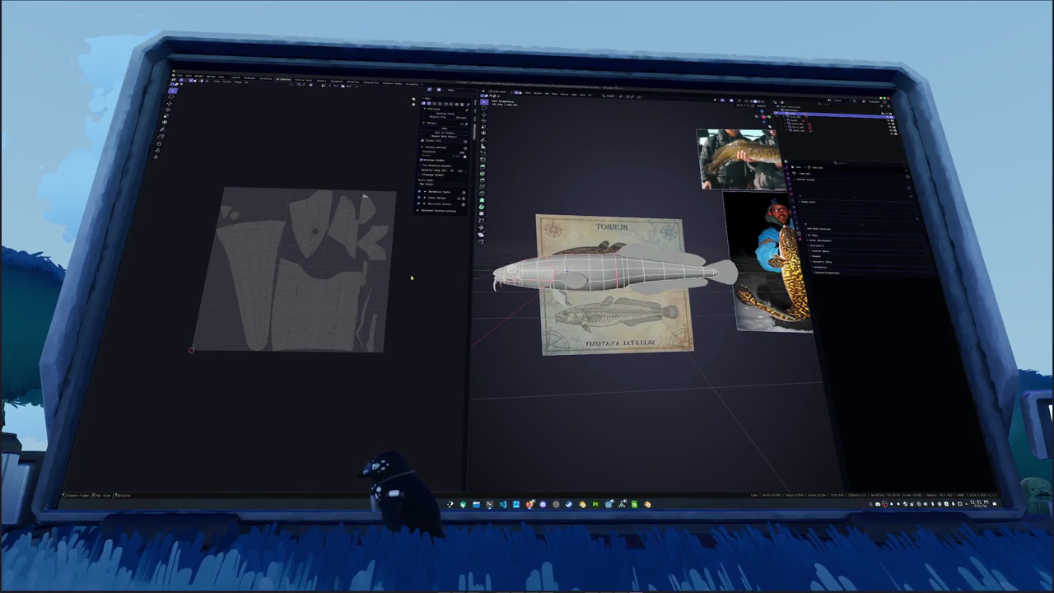
{"action": "middle_click_drag", "start_coordinate": [642, 247], "coordinate": [766, 224]}
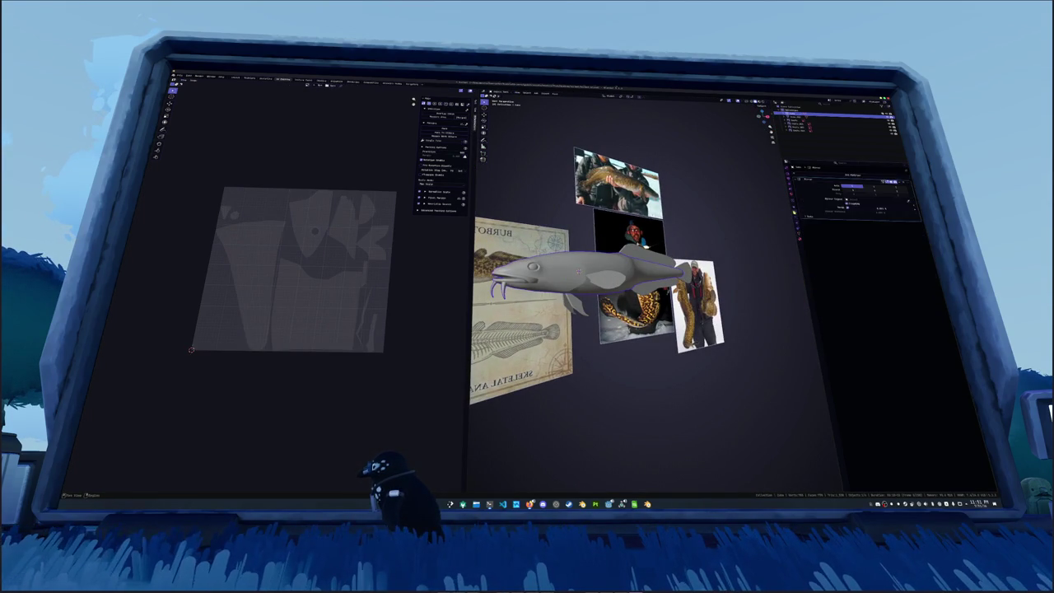
{"action": "left_click", "coordinate": [785, 218]}
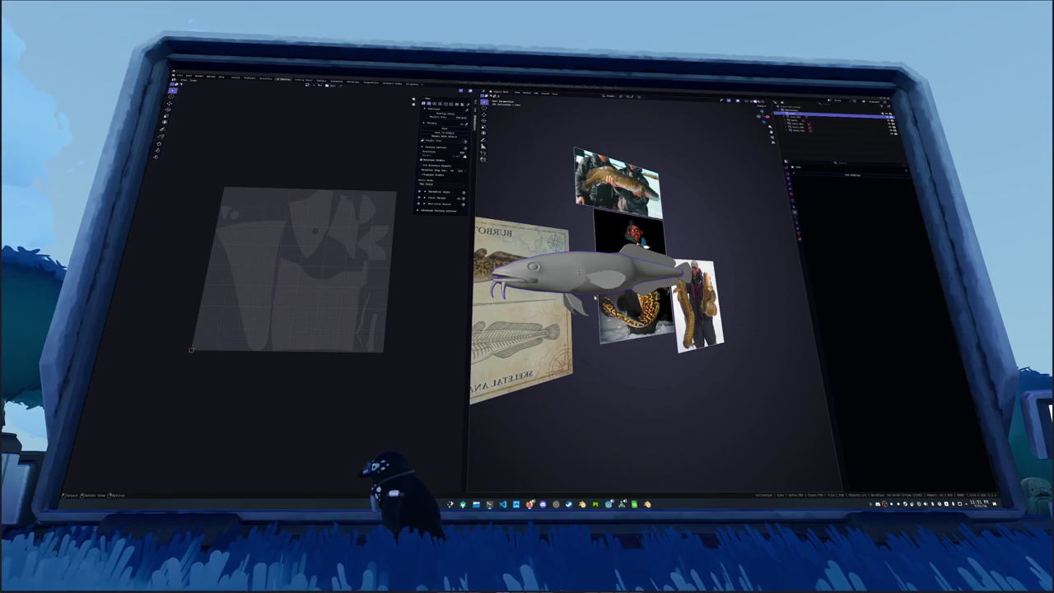
Edit the fish in wireframe with X-ray on and select all its faces
{"action": "middle_click_drag", "start_coordinate": [625, 288], "coordinate": [577, 271]}
{"action": "key", "text": "Tab"}
{"action": "middle_click_drag", "start_coordinate": [642, 289], "coordinate": [559, 280]}
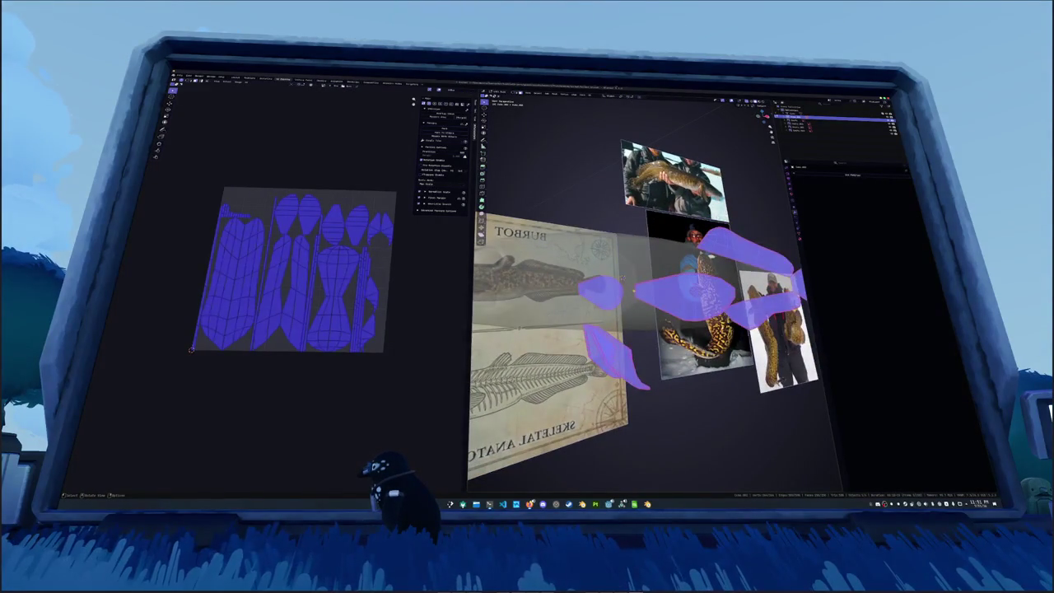
{"action": "key", "text": "shift+z"}
{"action": "middle_click_drag", "start_coordinate": [636, 306], "coordinate": [625, 309]}
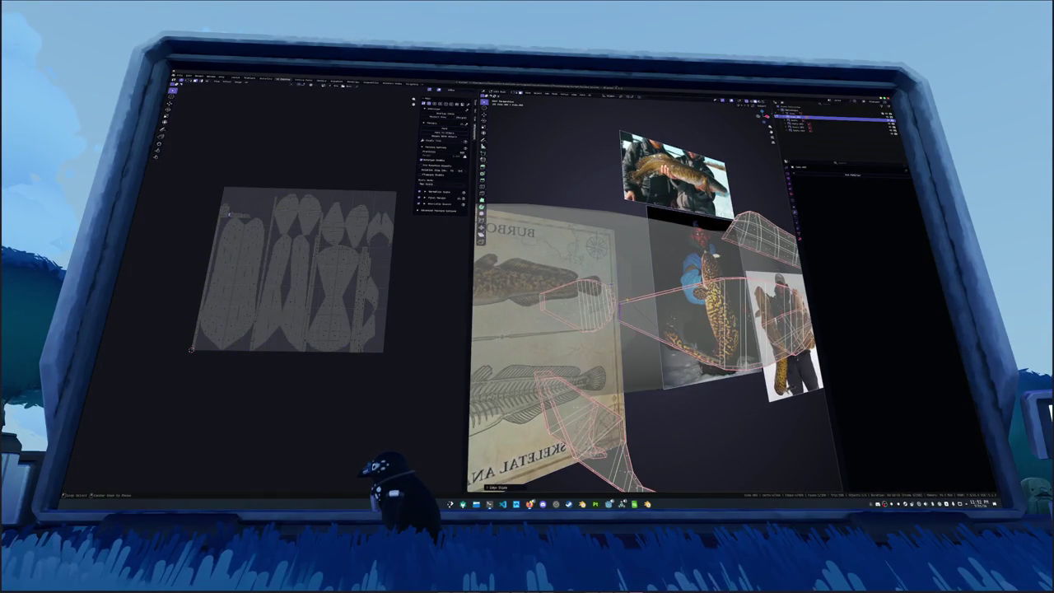
{"action": "key", "text": "alt+z"}
{"action": "key", "text": "alt+z"}
{"action": "middle_click_drag", "start_coordinate": [648, 312], "coordinate": [587, 162]}
{"action": "key", "text": "a"}
{"action": "key", "text": "alt+a"}
{"action": "key", "text": "a"}
Re-unwrap all of the fish's faces with UV > Unwrap
{"action": "key", "text": "Tab"}
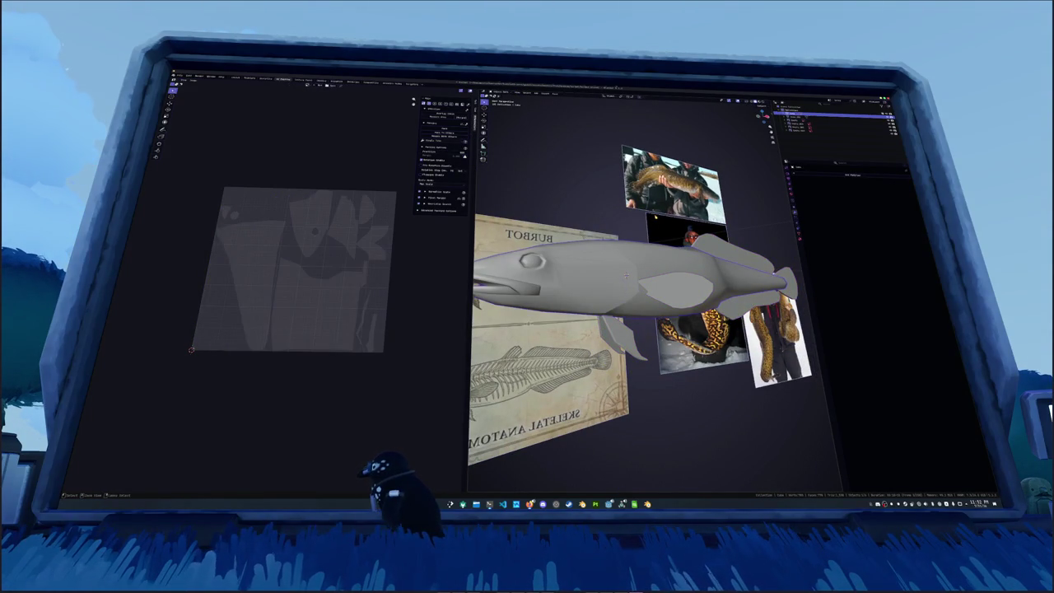
{"action": "key", "text": "Tab"}
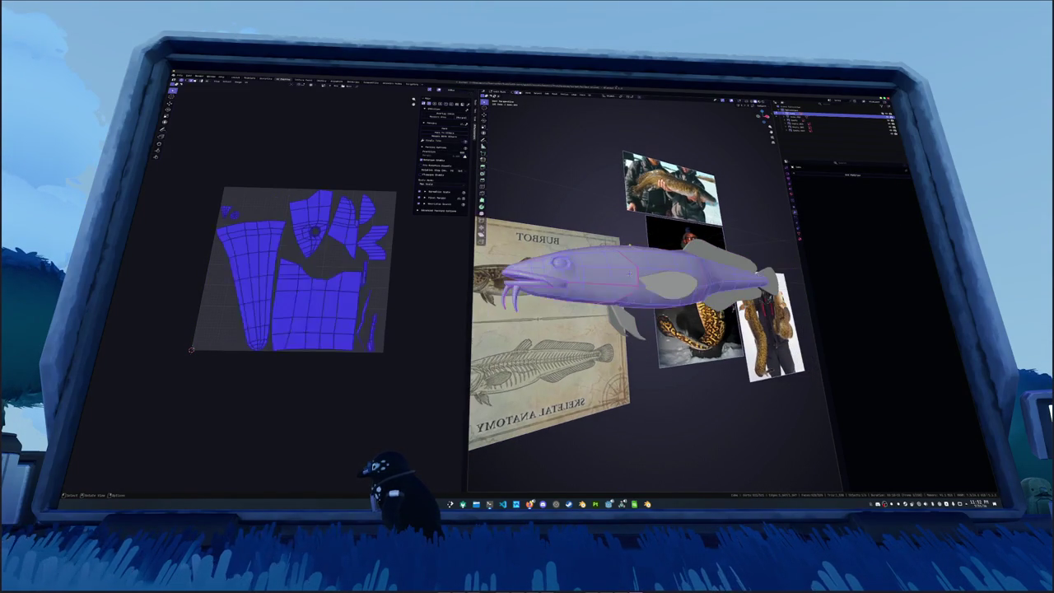
{"action": "left_click", "coordinate": [593, 95]}
{"action": "left_click", "coordinate": [607, 107]}
{"action": "key", "text": "Tab"}
{"action": "key", "text": "Tab"}
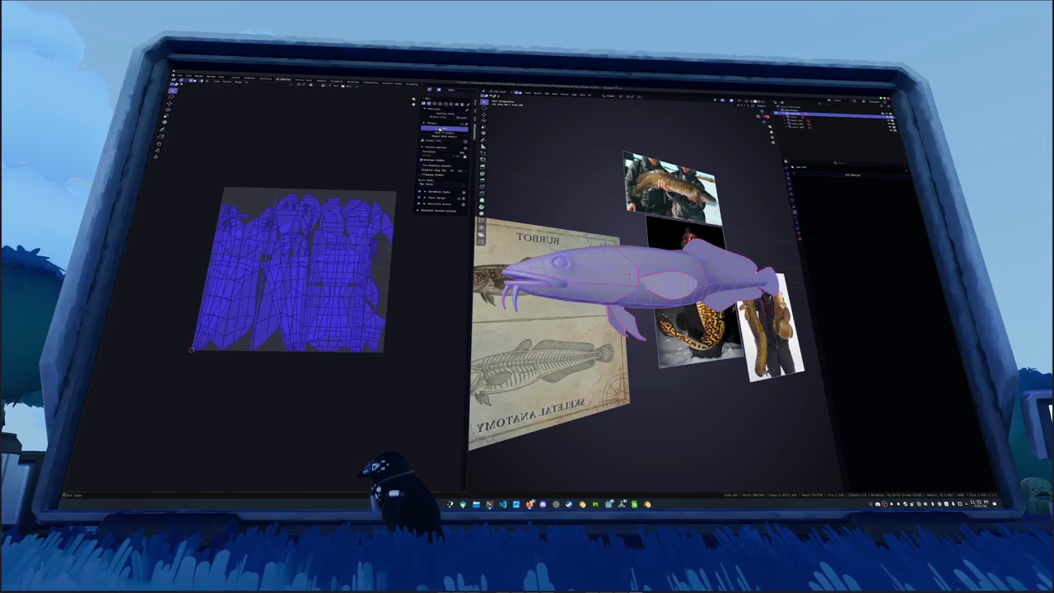
Pack the UV islands tightly into the square and save the file as burbot.blend
{"action": "left_click", "coordinate": [441, 129]}
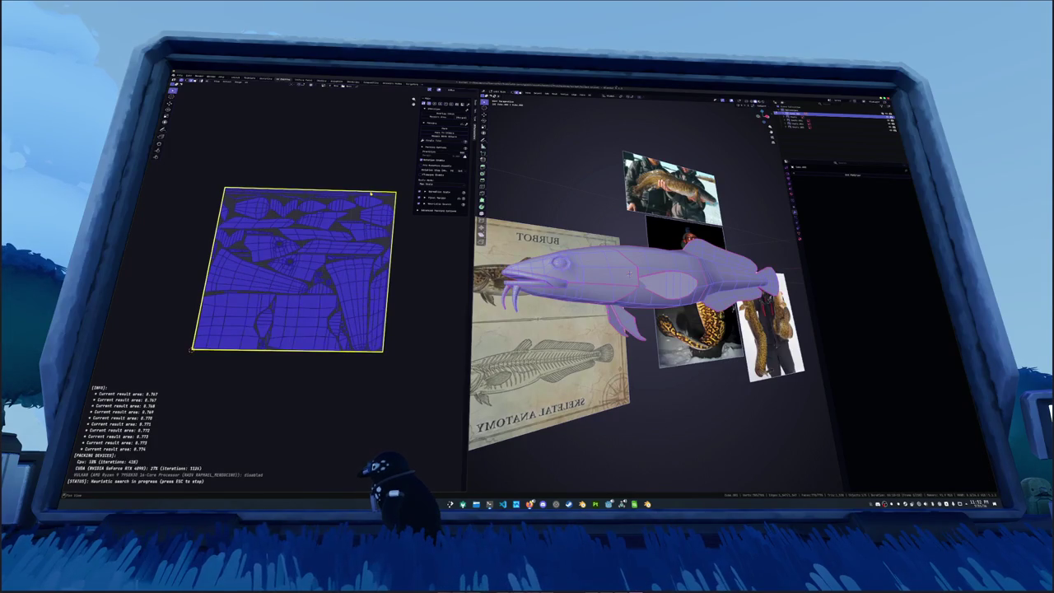
{"action": "key", "text": "Escape"}
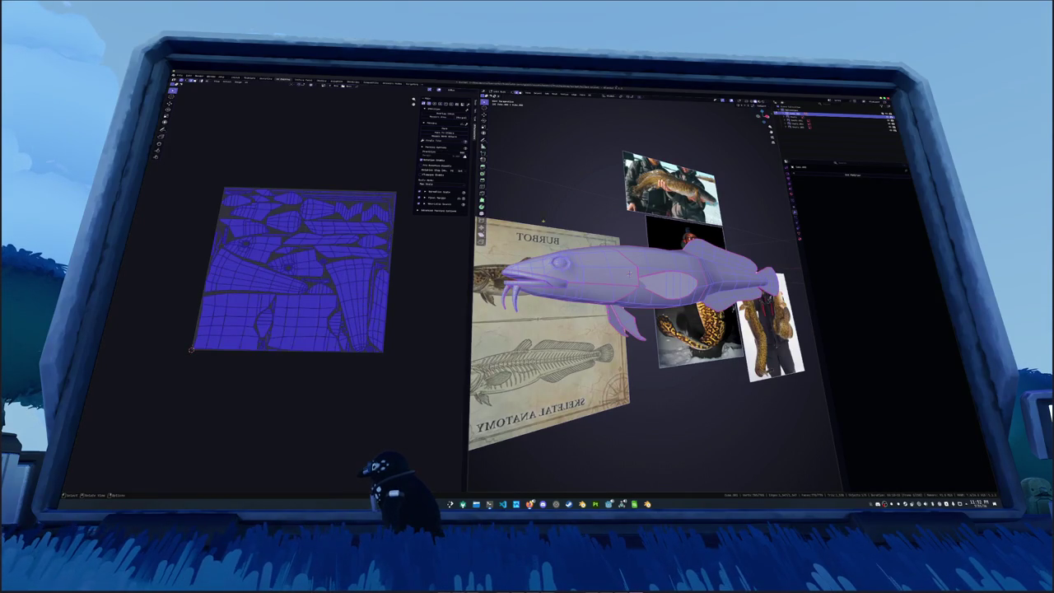
{"action": "key", "text": "Tab"}
{"action": "key", "text": "ctrl+s"}
{"action": "key", "text": "F2"}
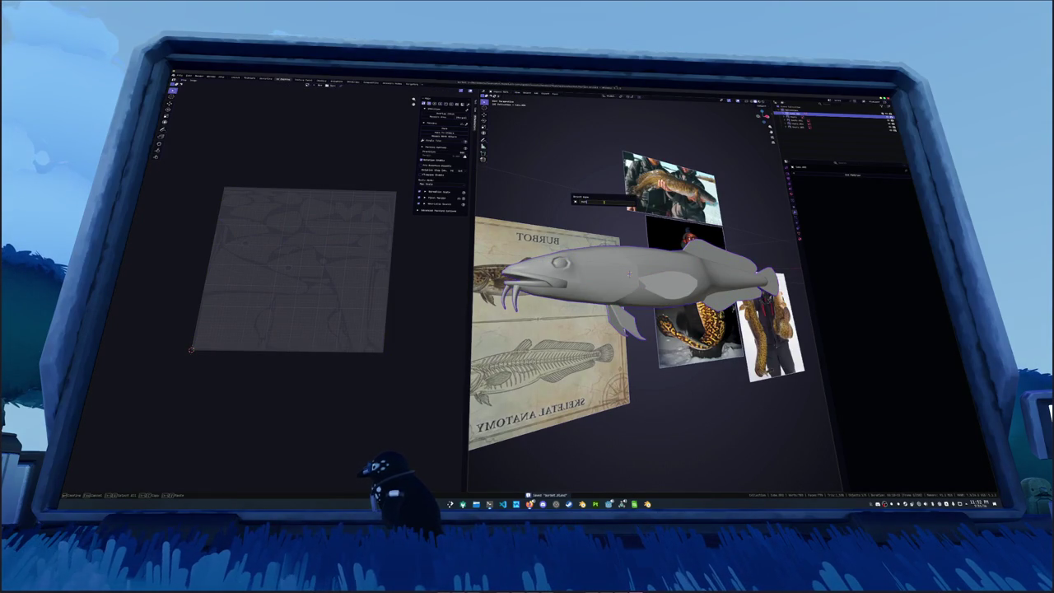
Confirm the object's name and add a new color attribute to the fish
{"action": "key", "text": "ctrl+a"}
{"action": "key", "text": "ctrl+a"}
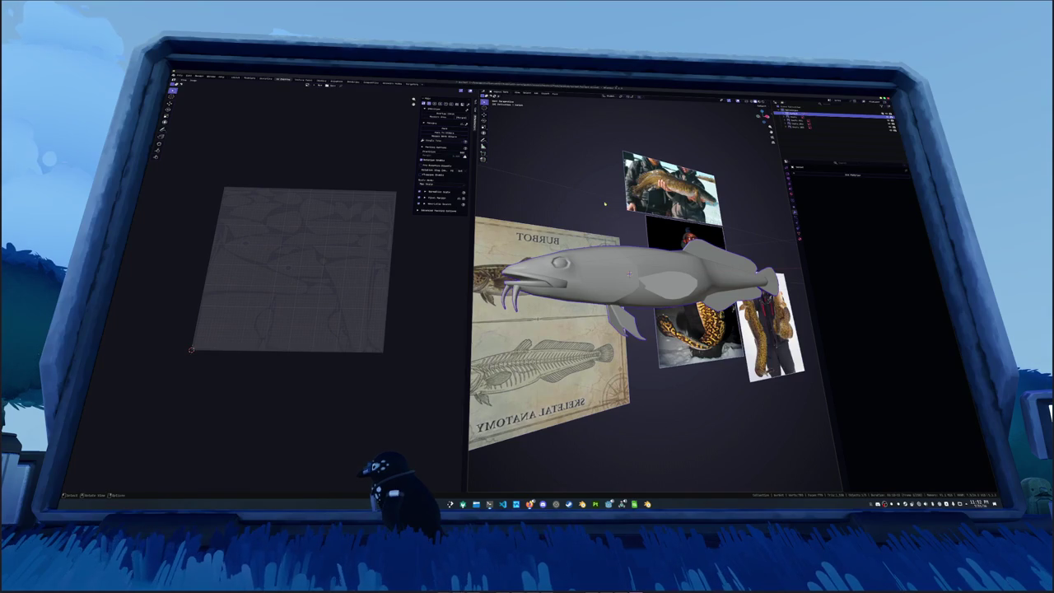
{"action": "key", "text": "Return"}
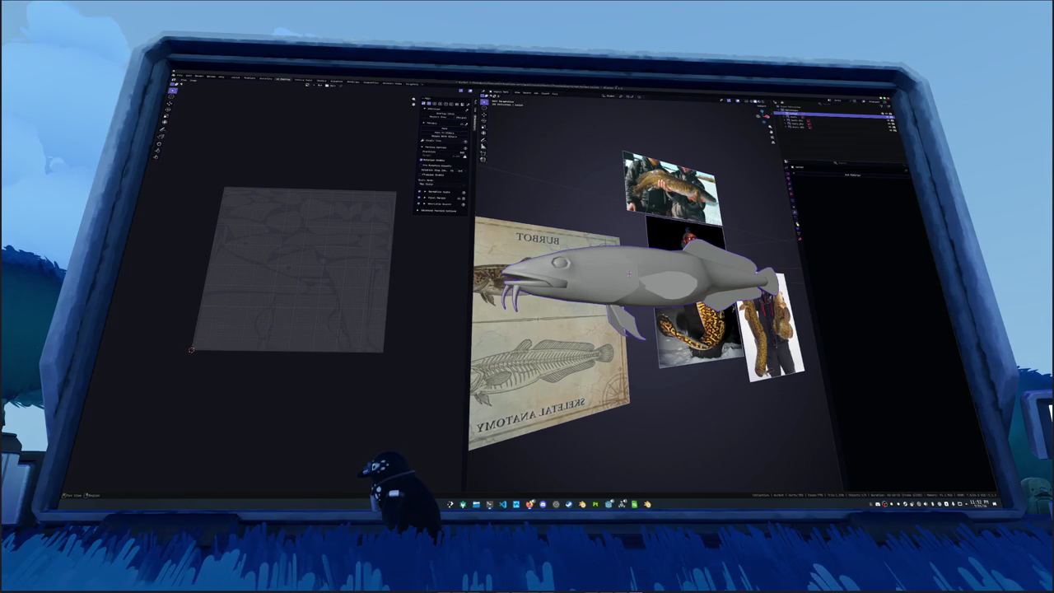
{"action": "left_click", "coordinate": [824, 173]}
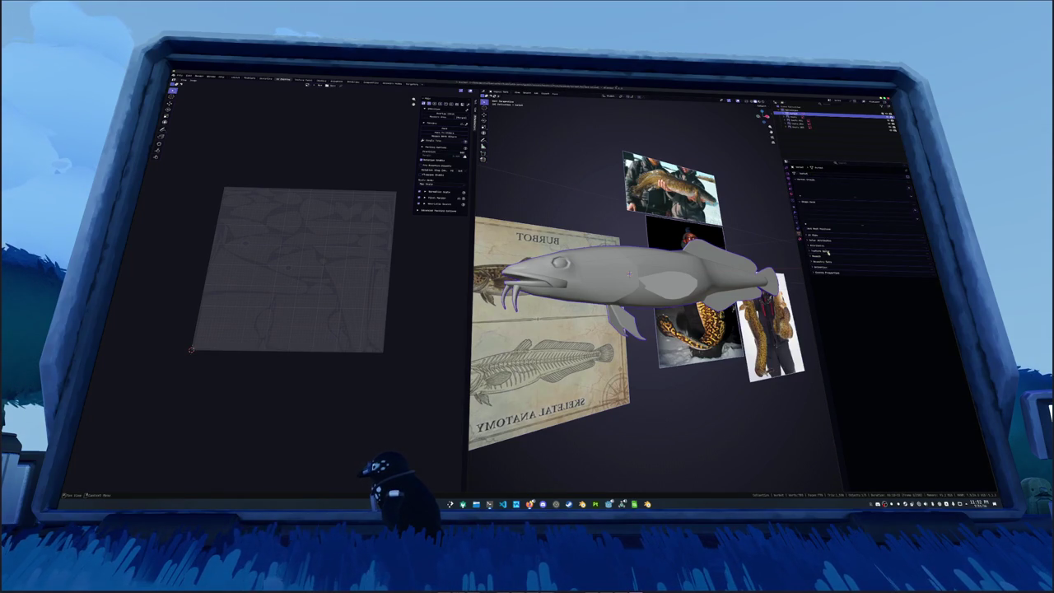
{"action": "left_click", "coordinate": [904, 241]}
{"action": "left_click", "coordinate": [925, 248]}
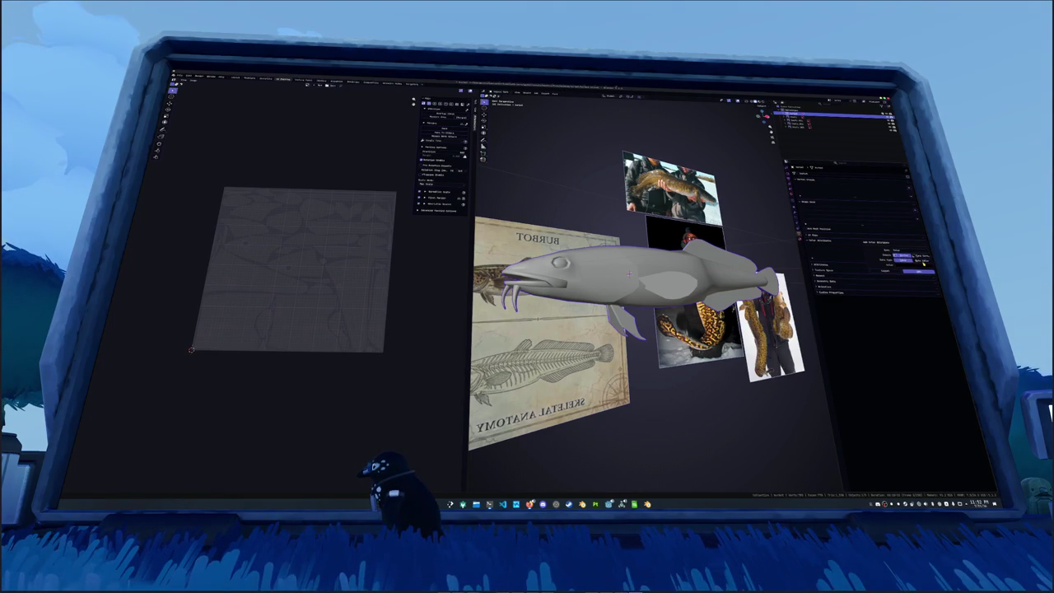
{"action": "left_click", "coordinate": [914, 275]}
Create a new material for the fish, then bring up the Apply transform menu
{"action": "left_click", "coordinate": [799, 240]}
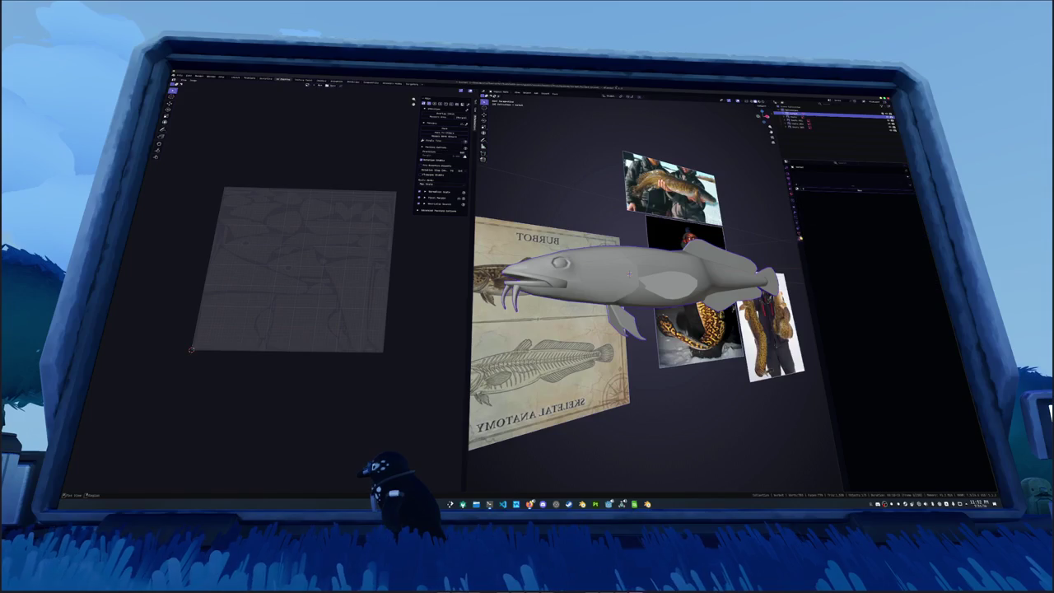
{"action": "left_click", "coordinate": [817, 191]}
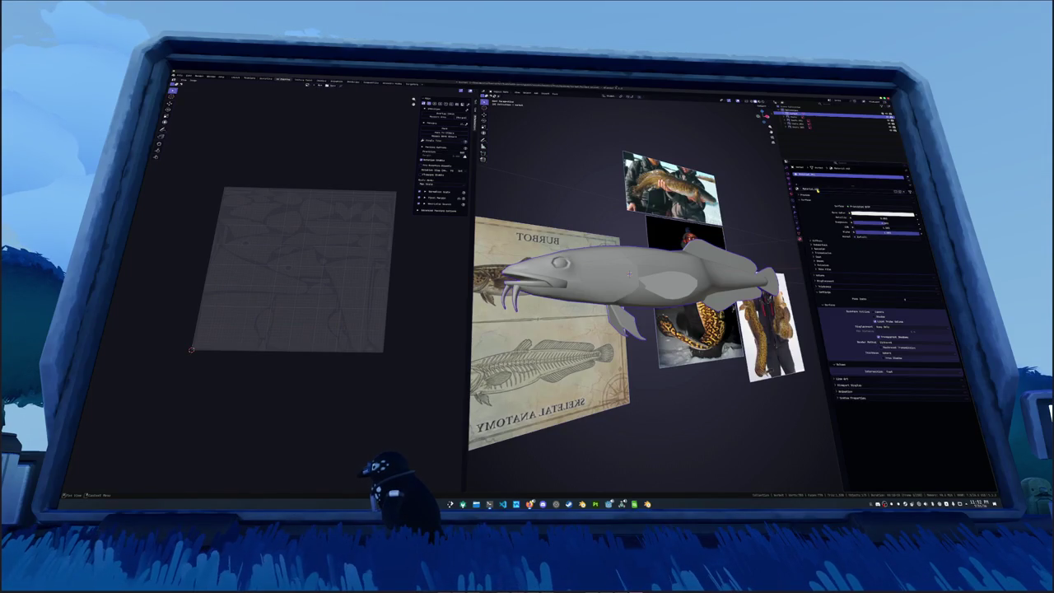
{"action": "left_click", "coordinate": [799, 235]}
{"action": "key", "text": "ctrl+a"}
{"action": "left_click", "coordinate": [658, 284]}
Show the viewport side panel and apply all transforms to the burbot fish
{"action": "key", "text": "n"}
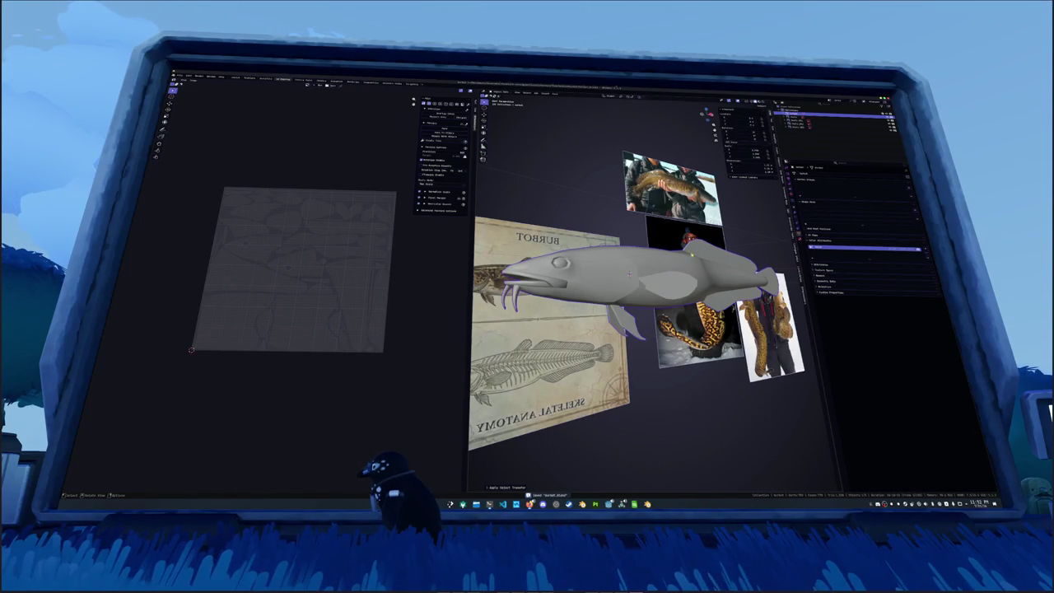
{"action": "middle_click_drag", "start_coordinate": [628, 274], "coordinate": [444, 240]}
{"action": "scroll", "coordinate": [444, 240], "scroll_direction": "down", "scroll_amount": 3}
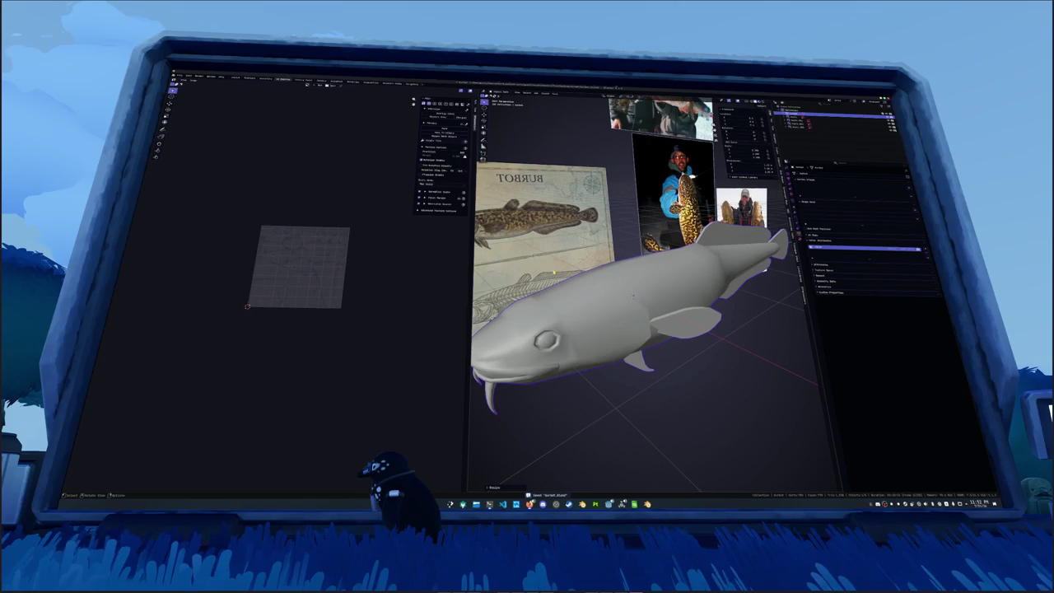
{"action": "scroll", "coordinate": [626, 264], "scroll_direction": "down", "scroll_amount": 4}
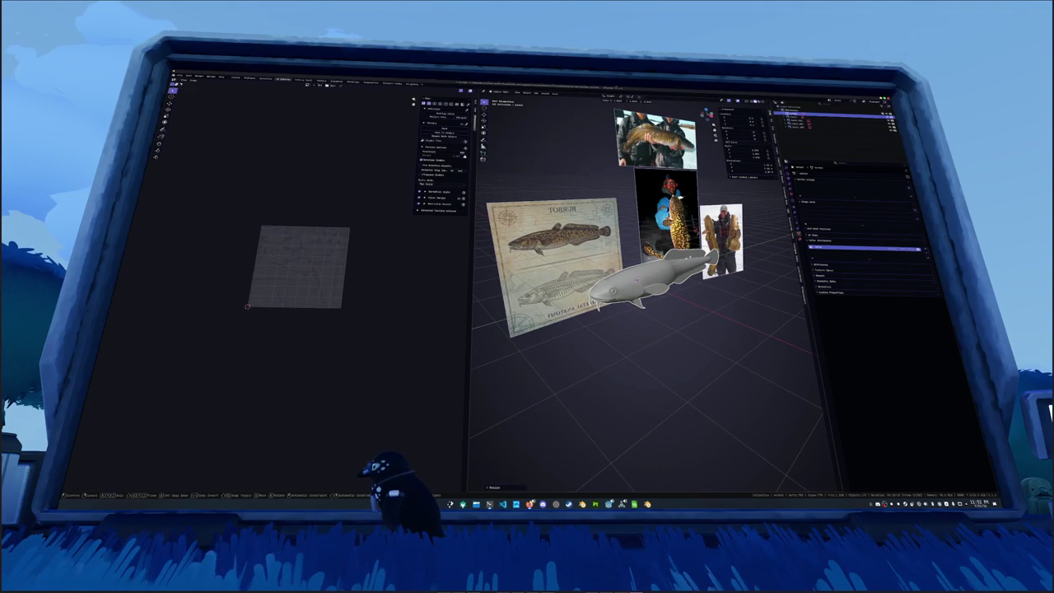
{"action": "key", "text": "ctrl+a"}
{"action": "left_click", "coordinate": [667, 272]}
In Edit Mode, deselect the fish's geometry, vertex-slide it, then return to Object Mode
{"action": "scroll", "coordinate": [634, 286], "scroll_direction": "up", "scroll_amount": 2}
{"action": "mouse_move", "coordinate": [638, 257]}
{"action": "middle_mouse_down"}
{"action": "mouse_move", "coordinate": [665, 288]}
{"action": "mouse_move", "coordinate": [667, 264]}
{"action": "middle_mouse_up"}
{"action": "key", "text": "Tab"}
{"action": "scroll", "coordinate": [672, 280], "scroll_direction": "up", "scroll_amount": 2}
{"action": "key", "text": "alt+a"}
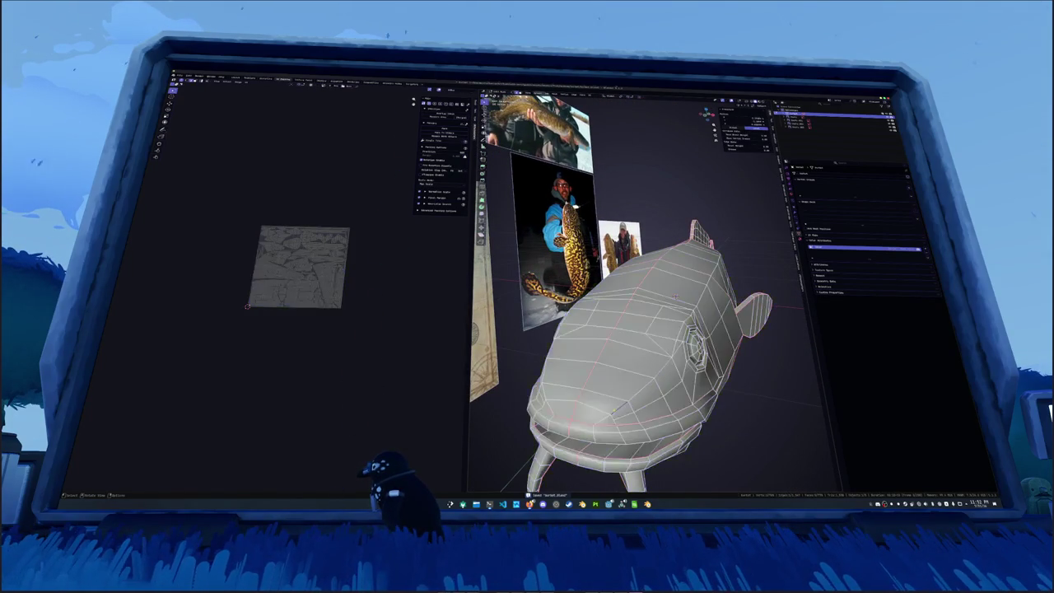
{"action": "key", "text": "shift+v"}
{"action": "left_click", "coordinate": [617, 418]}
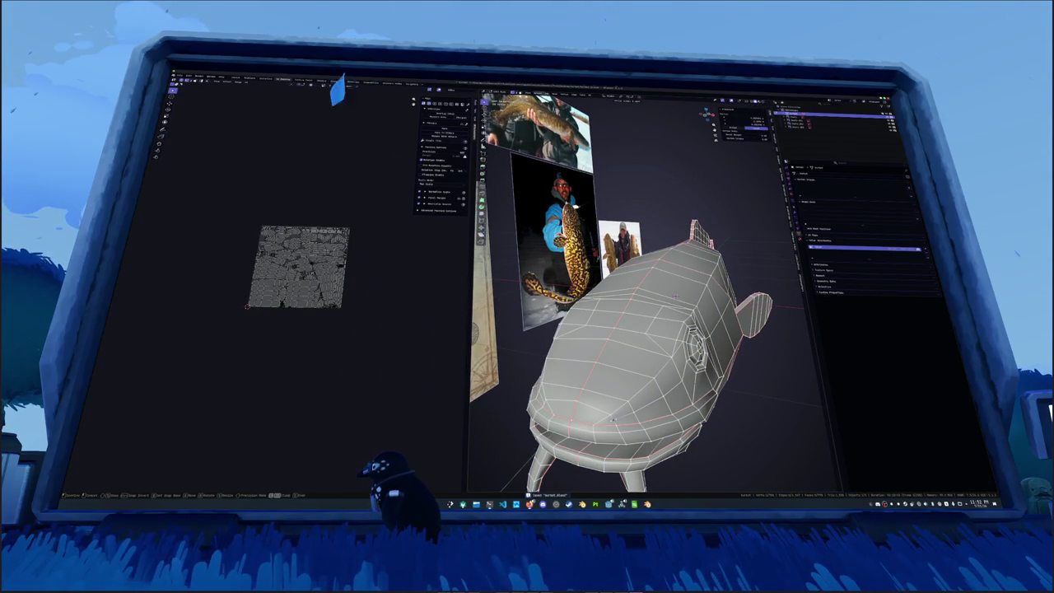
{"action": "key", "text": "Tab"}
{"action": "key", "text": "Tab"}
{"action": "key", "text": "Tab"}
Re-enter Edit Mode to inspect the fish's UVs, then switch to the Shading workspace
{"action": "middle_click_drag", "start_coordinate": [644, 409], "coordinate": [601, 378]}
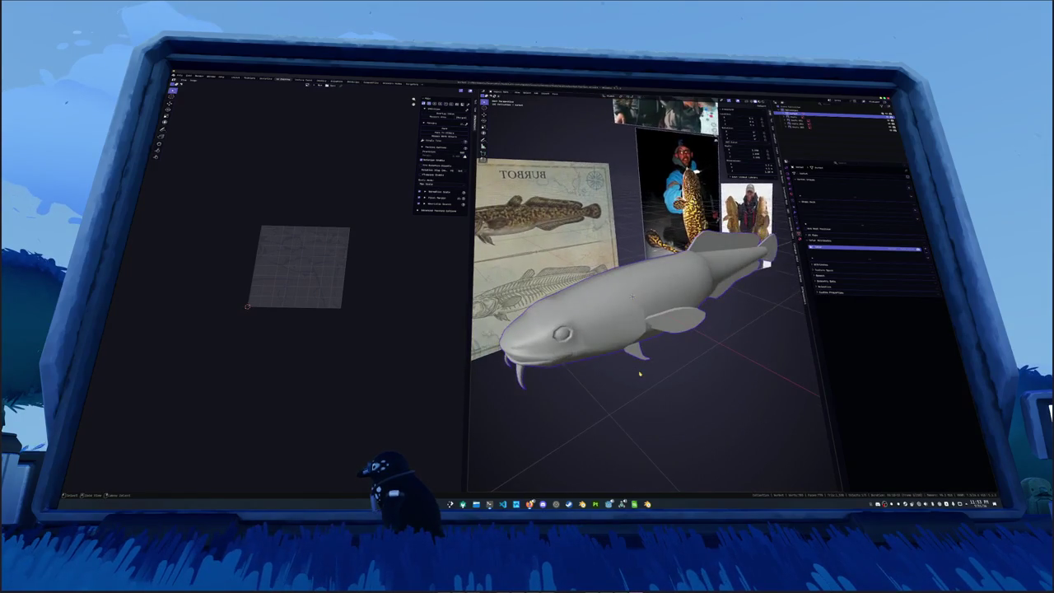
{"action": "key", "text": "Tab"}
{"action": "key", "text": "Tab"}
{"action": "mouse_move", "coordinate": [576, 362]}
{"action": "middle_mouse_down"}
{"action": "mouse_move", "coordinate": [527, 346]}
{"action": "mouse_move", "coordinate": [576, 370]}
{"action": "mouse_move", "coordinate": [542, 359]}
{"action": "mouse_move", "coordinate": [527, 330]}
{"action": "mouse_move", "coordinate": [556, 336]}
{"action": "middle_mouse_up"}
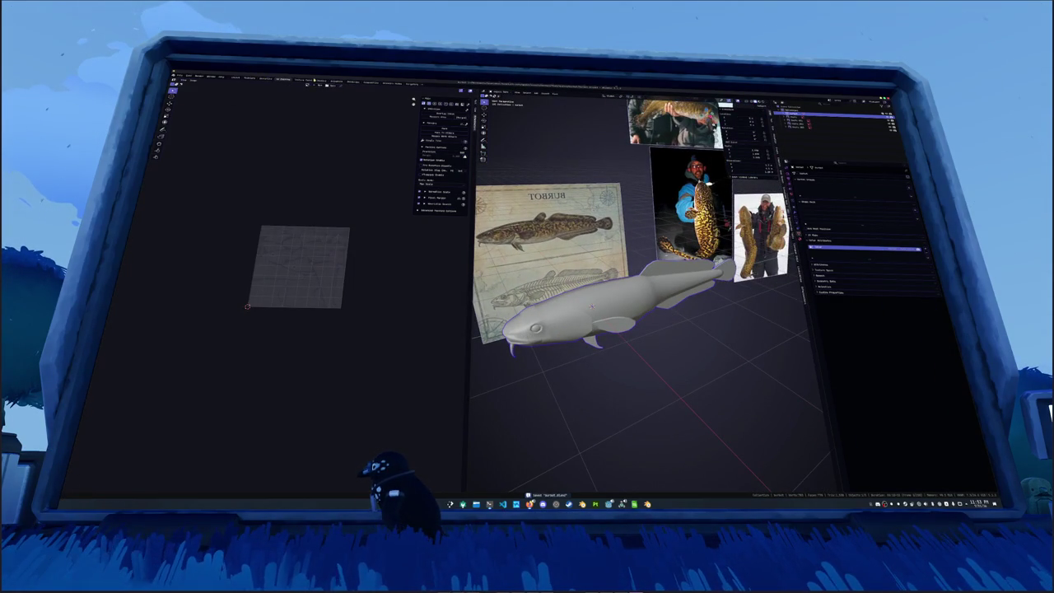
{"action": "left_click", "coordinate": [319, 80]}
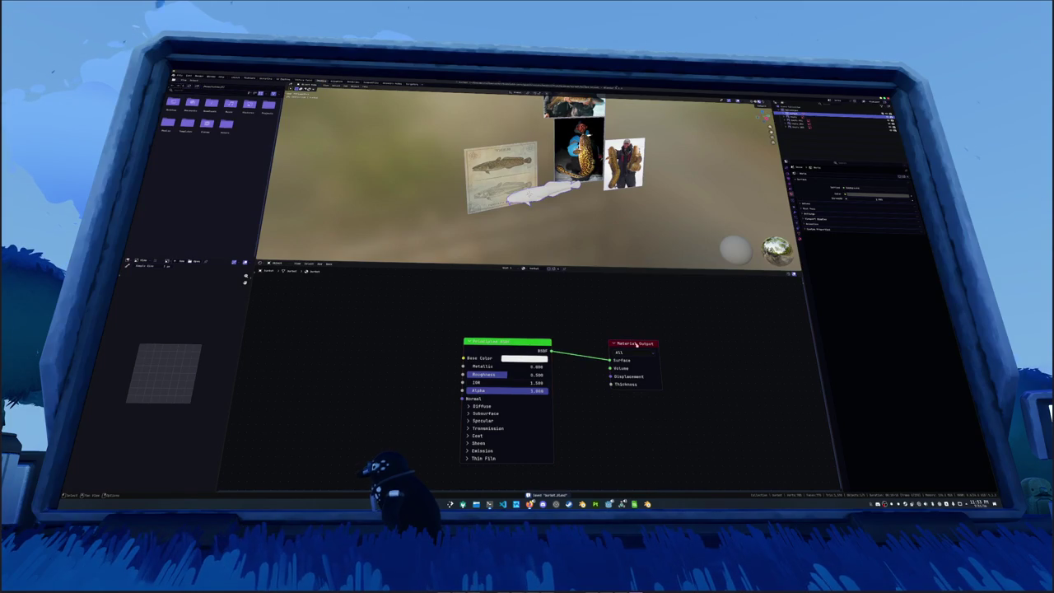
Delete the Principled BSDF, Image Texture and Mapping nodes, linking Generated coordinates to the surface
{"action": "key", "text": "x"}
{"action": "key", "text": "ctrl+t"}
{"action": "key", "text": "x"}
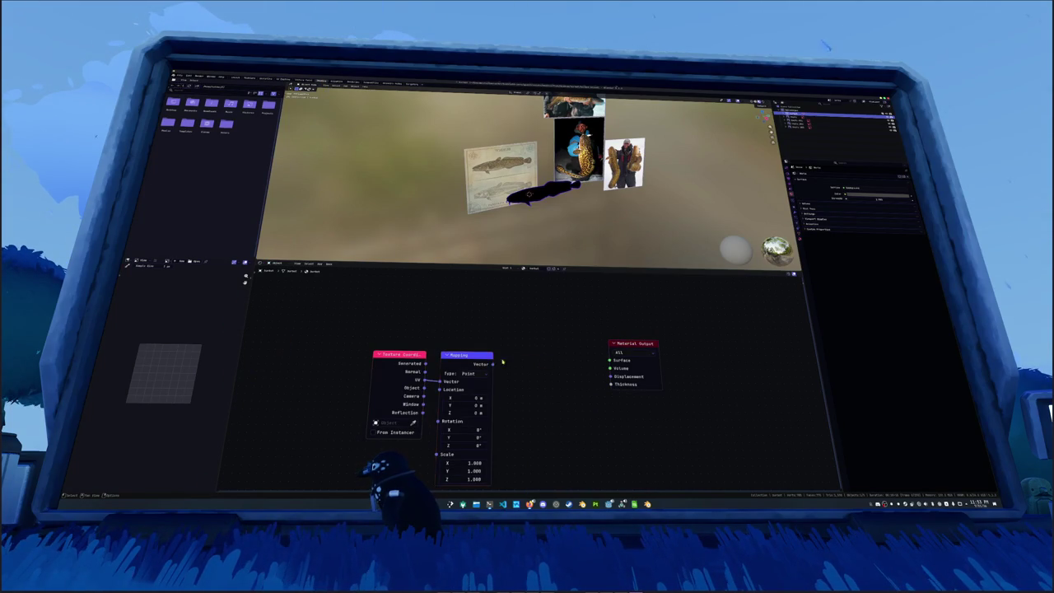
{"action": "left_click", "coordinate": [465, 355]}
{"action": "key", "text": "x"}
{"action": "left_click_drag", "start_coordinate": [425, 364], "coordinate": [610, 360]}
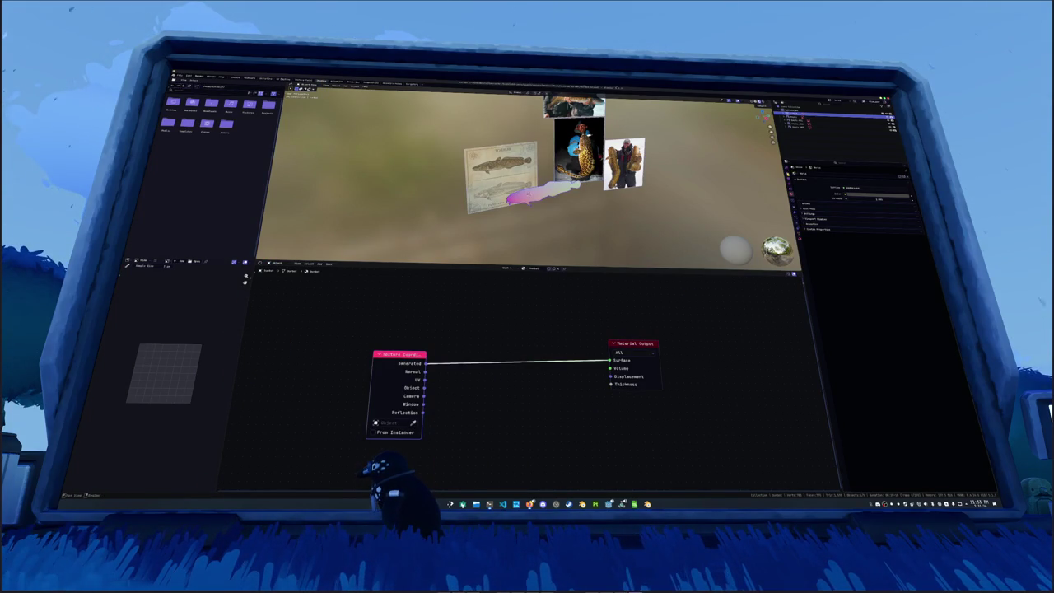
Review the bake settings, then feed a new Color Attribute node into the Material Output surface
{"action": "left_click", "coordinate": [793, 180]}
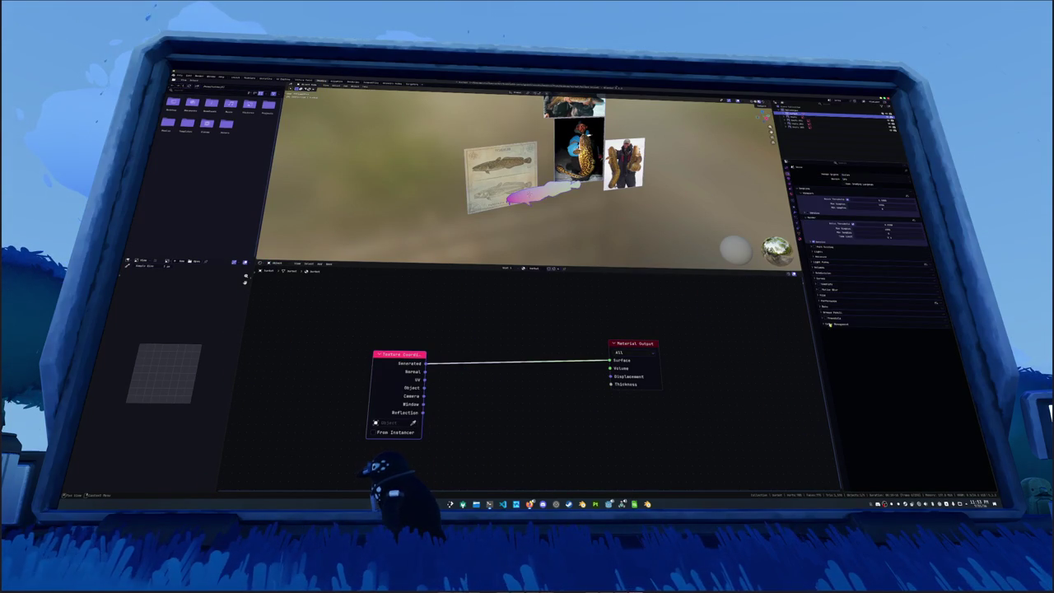
{"action": "left_click", "coordinate": [825, 306]}
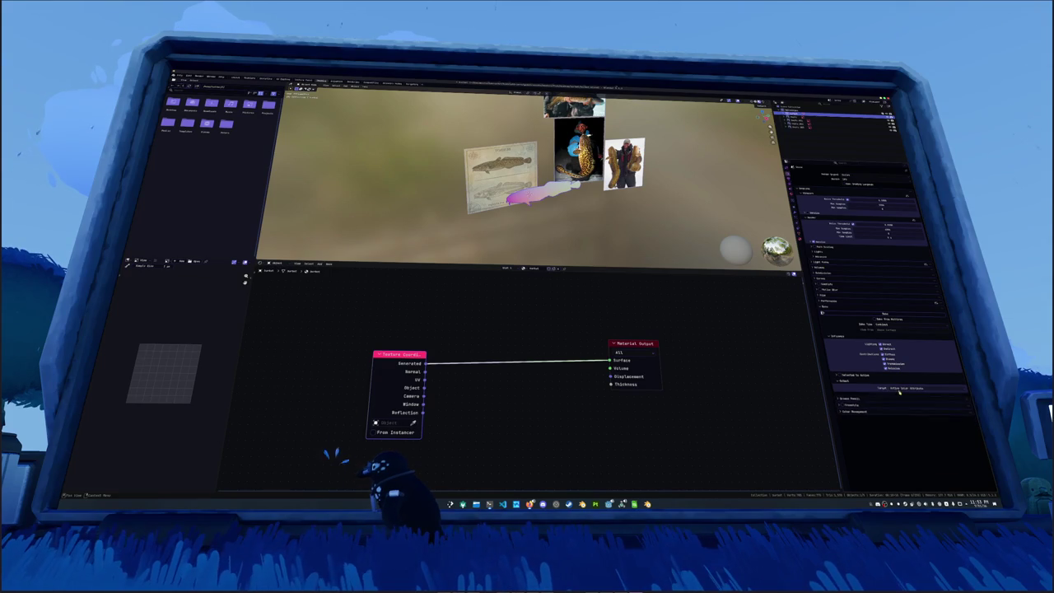
{"action": "key", "text": "shift+a"}
{"action": "key", "text": "Return"}
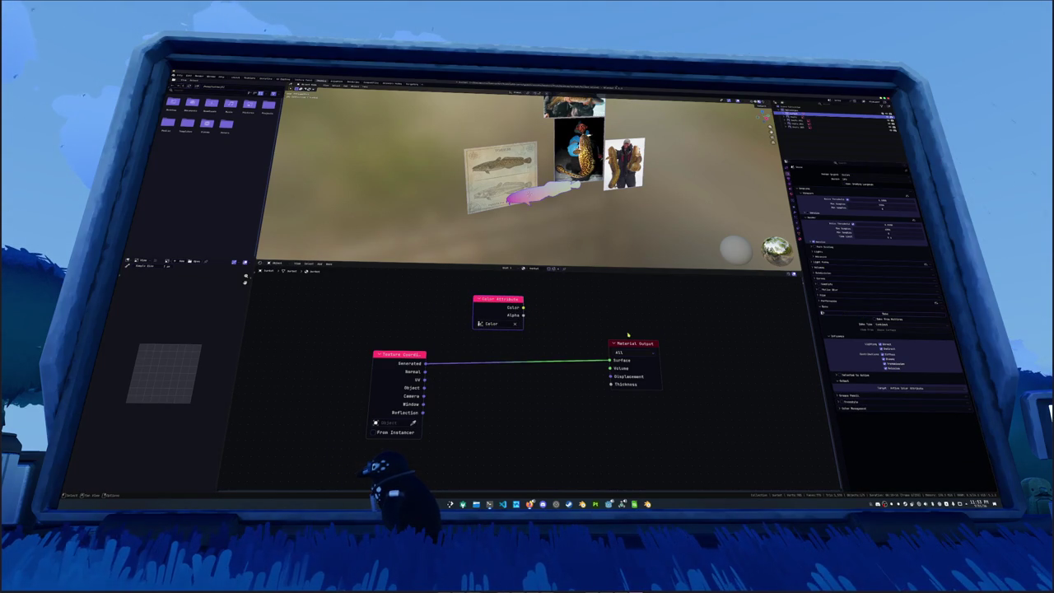
{"action": "left_click_drag", "start_coordinate": [610, 360], "coordinate": [522, 307]}
{"action": "scroll", "coordinate": [543, 181], "scroll_direction": "up", "scroll_amount": 2}
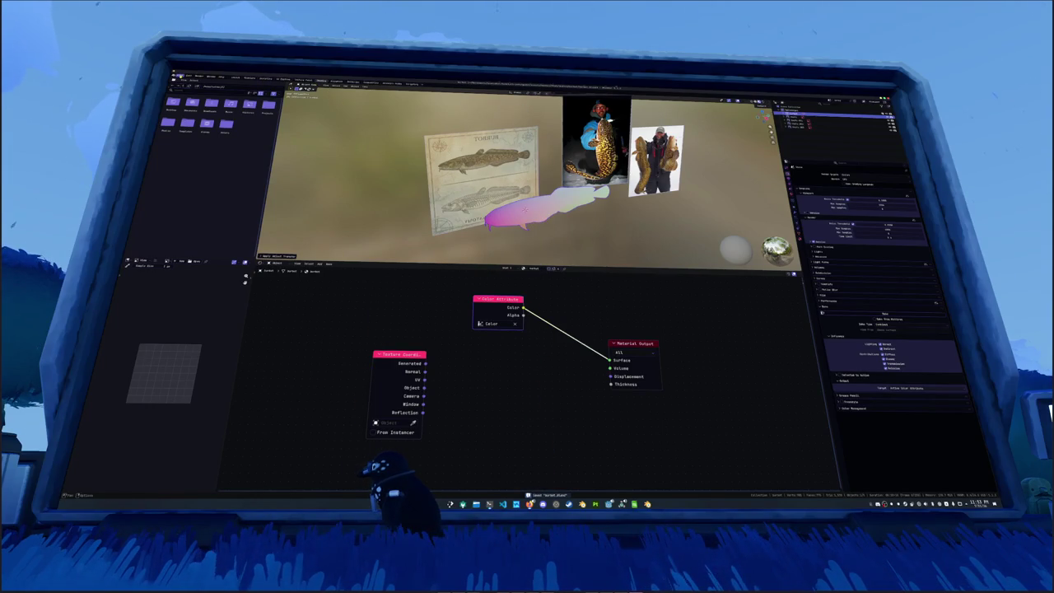
{"action": "left_click", "coordinate": [179, 75]}
{"action": "mouse_move", "coordinate": [177, 141]}
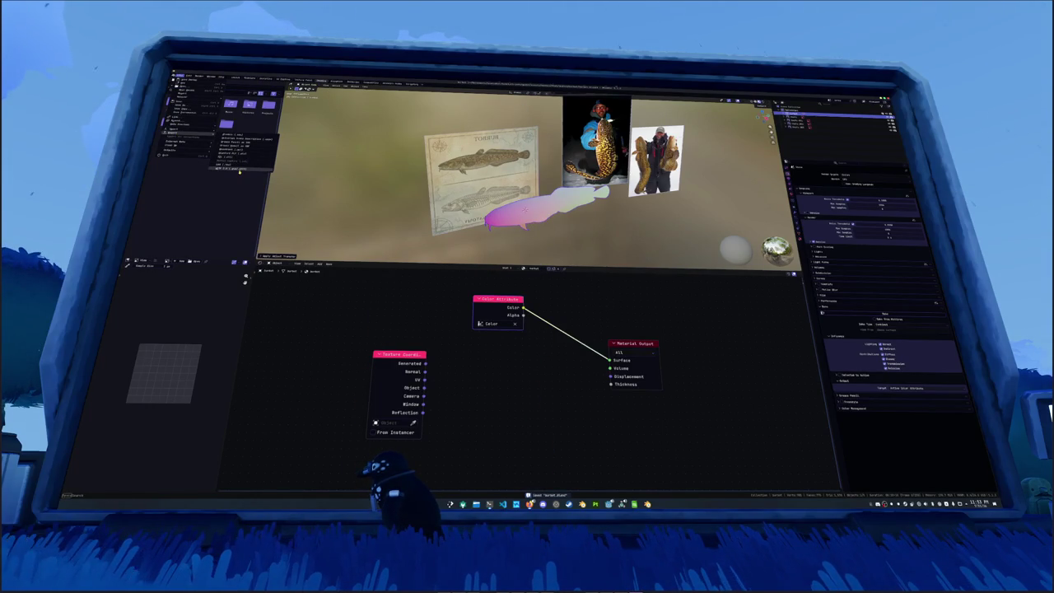
Export the burbot model as burbot.fbx into the top project folder
{"action": "left_click", "coordinate": [239, 169]}
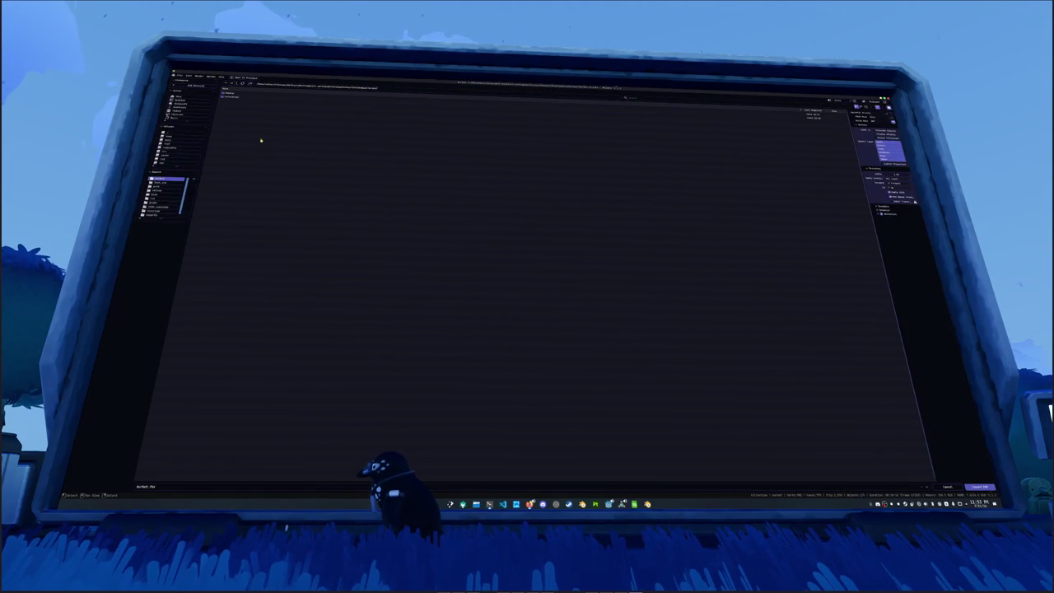
{"action": "left_click", "coordinate": [233, 96]}
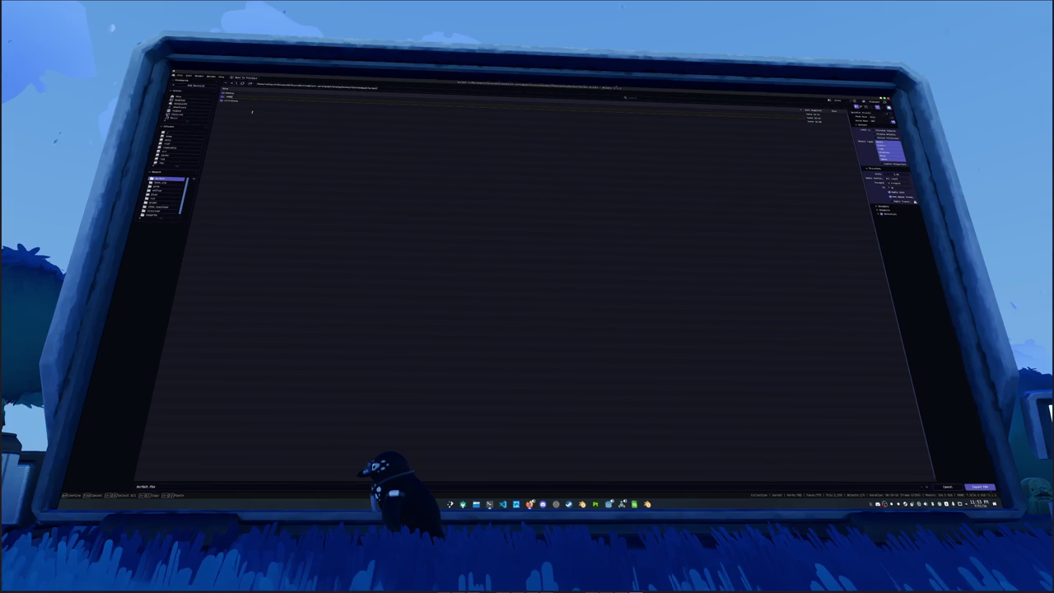
{"action": "double_click", "coordinate": [230, 98]}
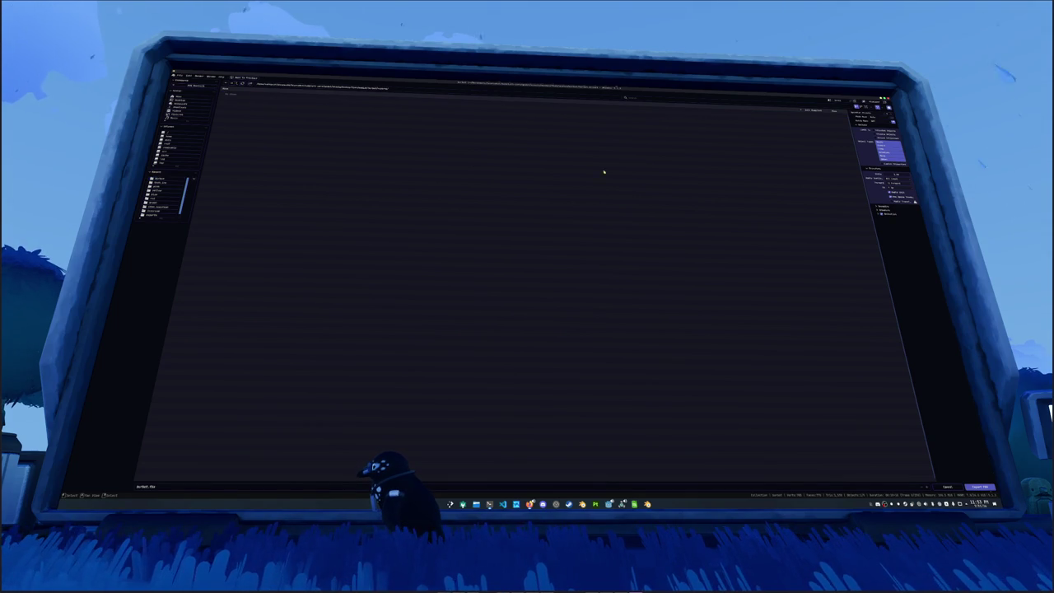
{"action": "left_click", "coordinate": [980, 487]}
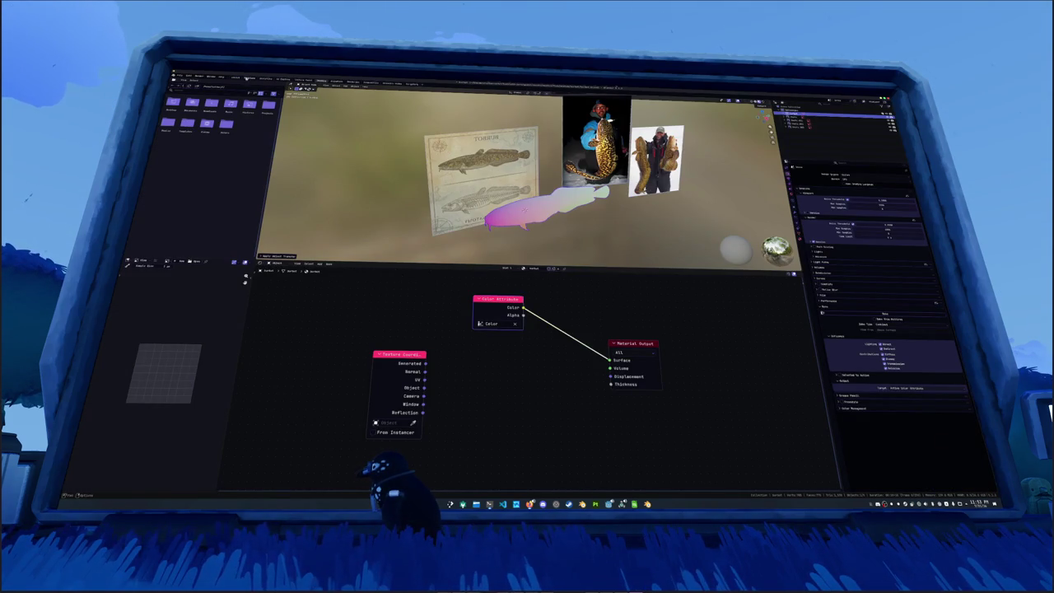
Export the burbot model again in a second file format to the same folder
{"action": "left_click", "coordinate": [176, 75]}
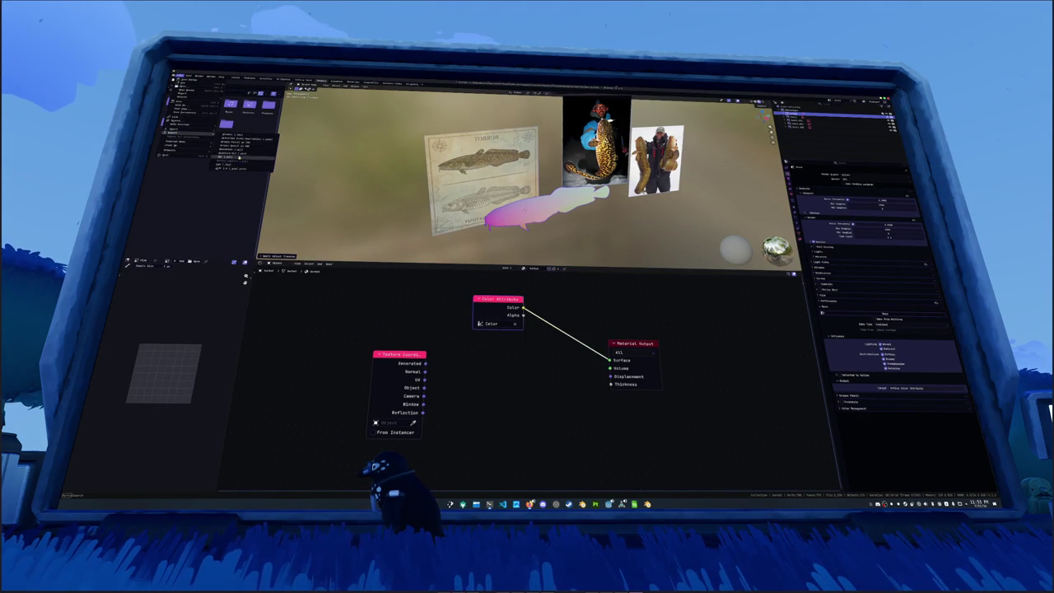
{"action": "left_click", "coordinate": [236, 152]}
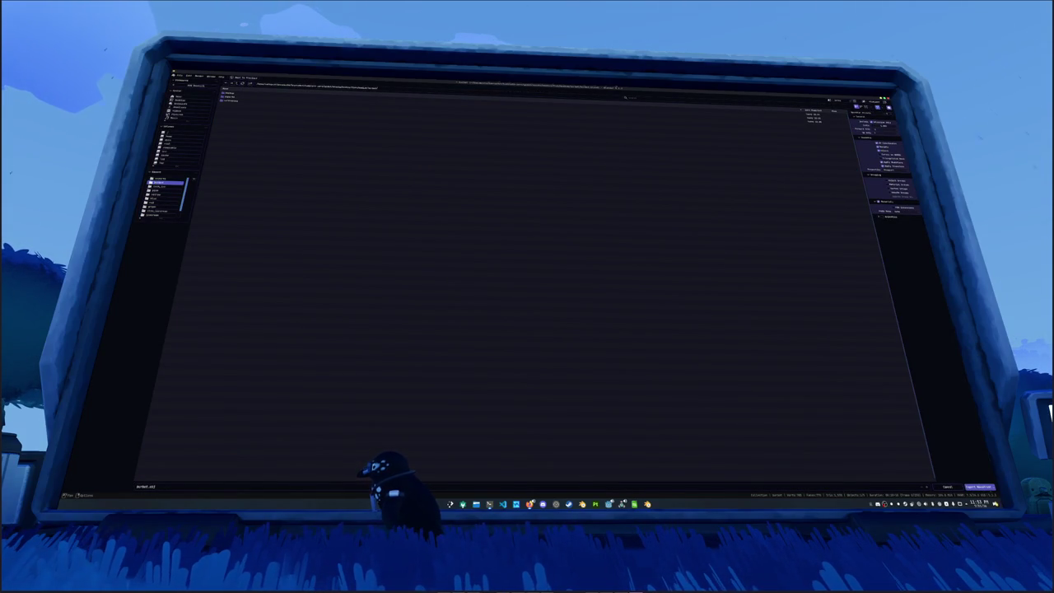
{"action": "left_click", "coordinate": [981, 488]}
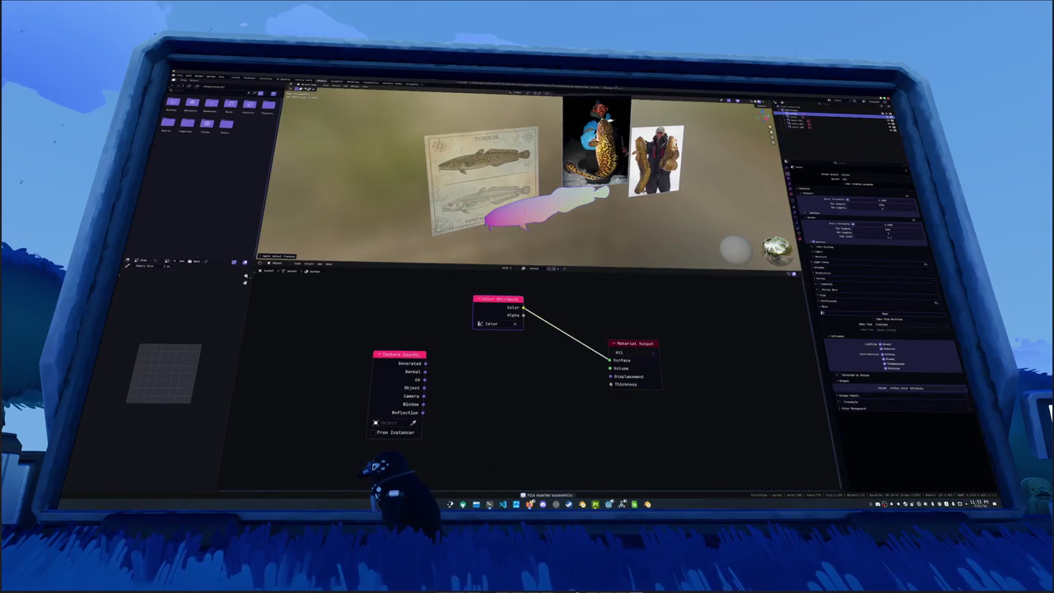